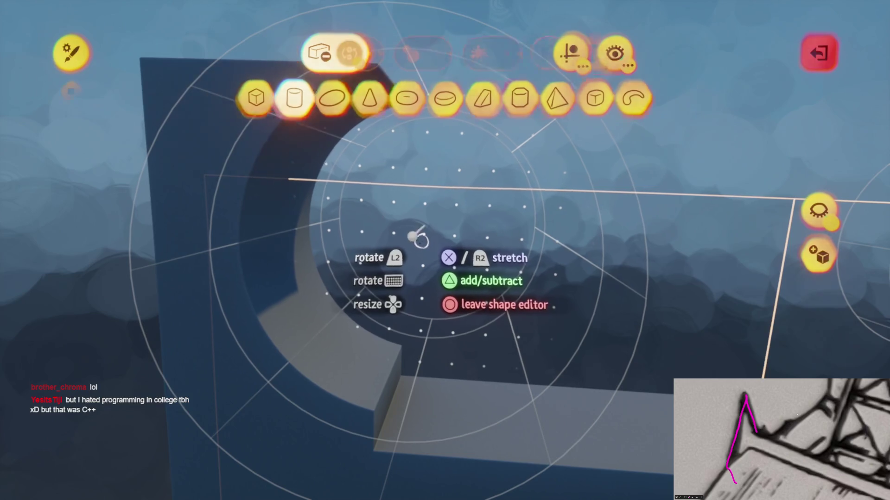
# Leave and reopen the shape editor on the wall piece's stamp shape, then bring up the guide options.
pyautogui.press('Escape')
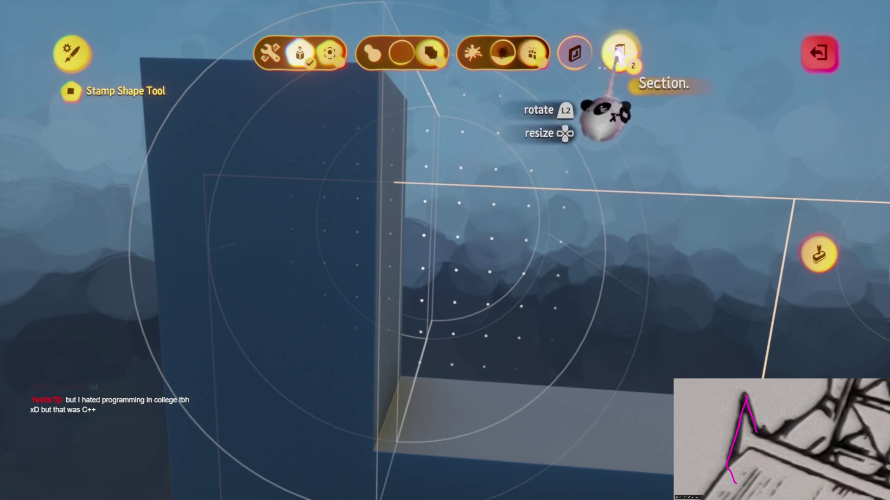
pyautogui.press('Escape')
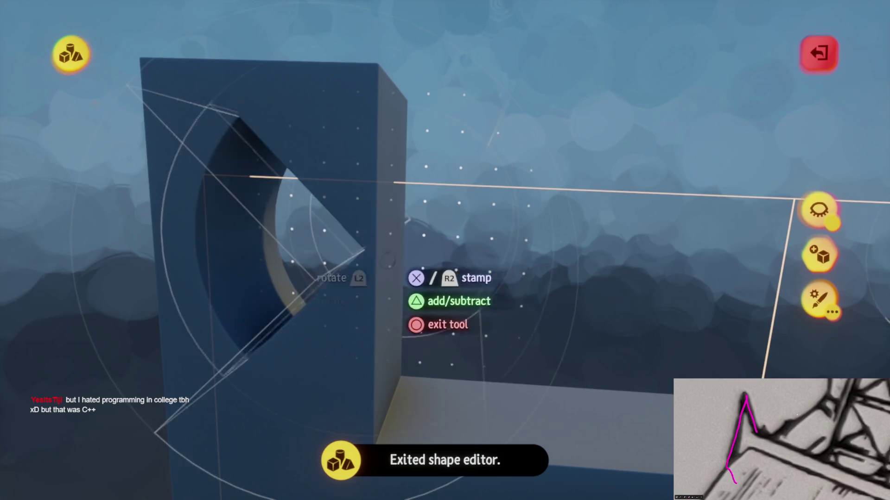
pyautogui.click(388, 234)
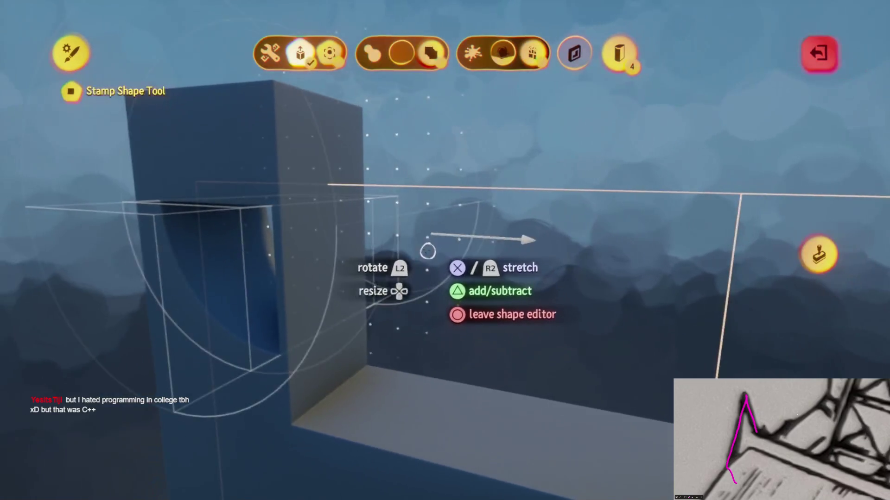
pyautogui.press('Escape')
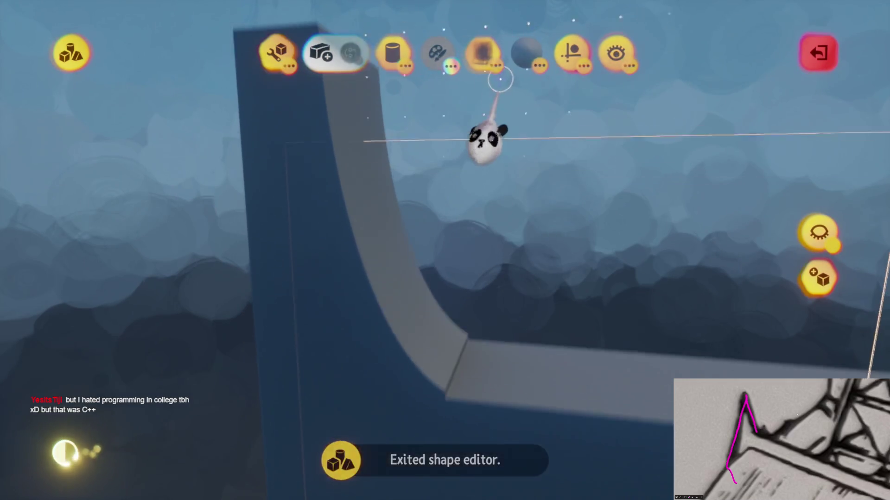
pyautogui.click(571, 51)
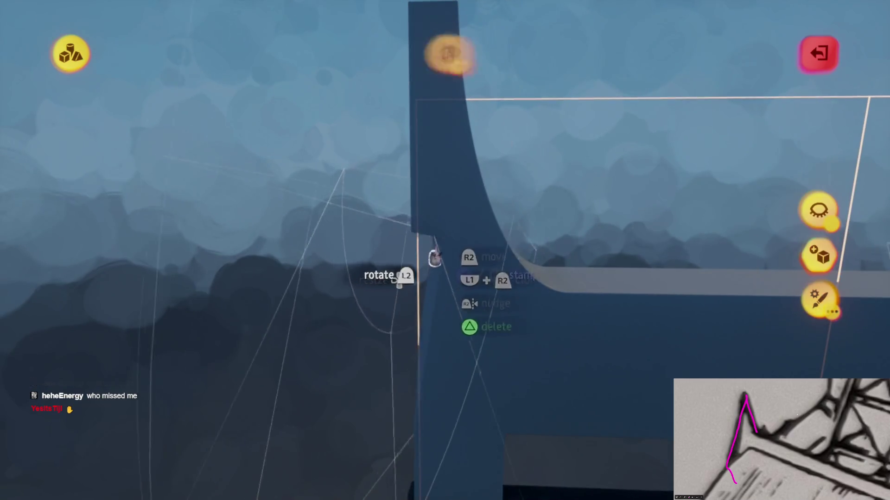
# Start sculpting the wall piece with Grid Snap on and Guides set to Precise Move.
pyautogui.click(439, 256)
pyautogui.click(317, 98)
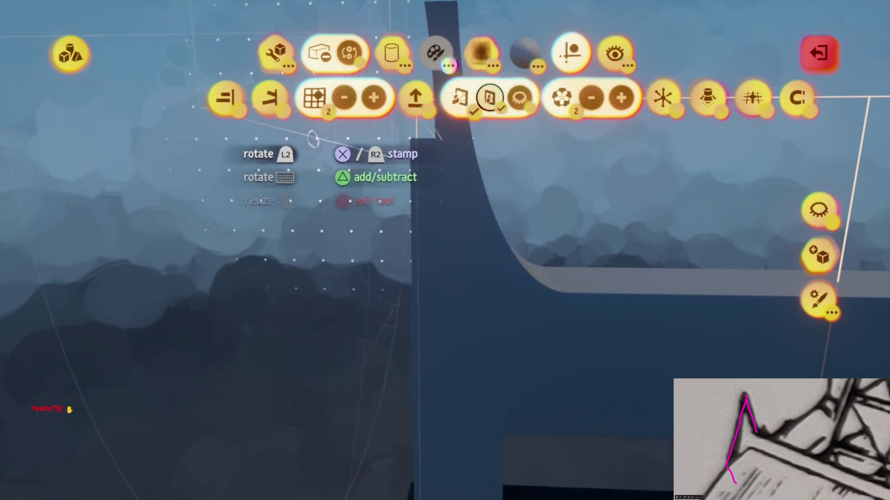
pyautogui.click(391, 56)
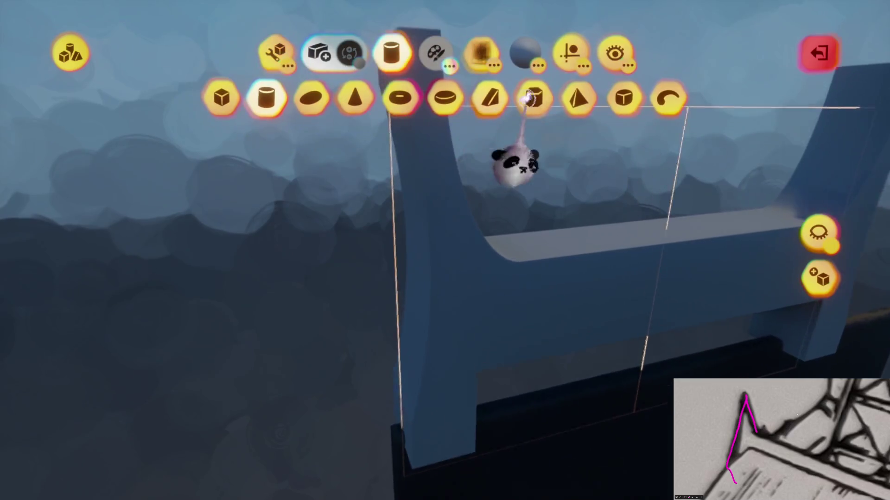
pyautogui.click(567, 58)
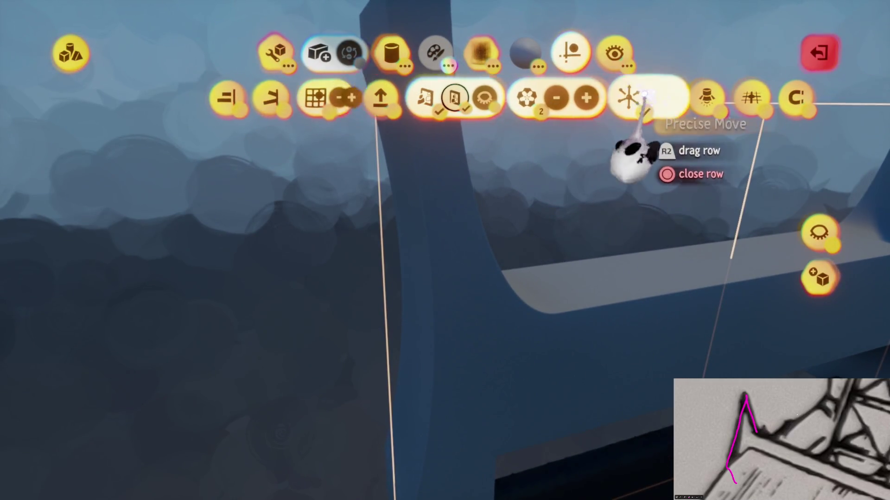
pyautogui.click(631, 99)
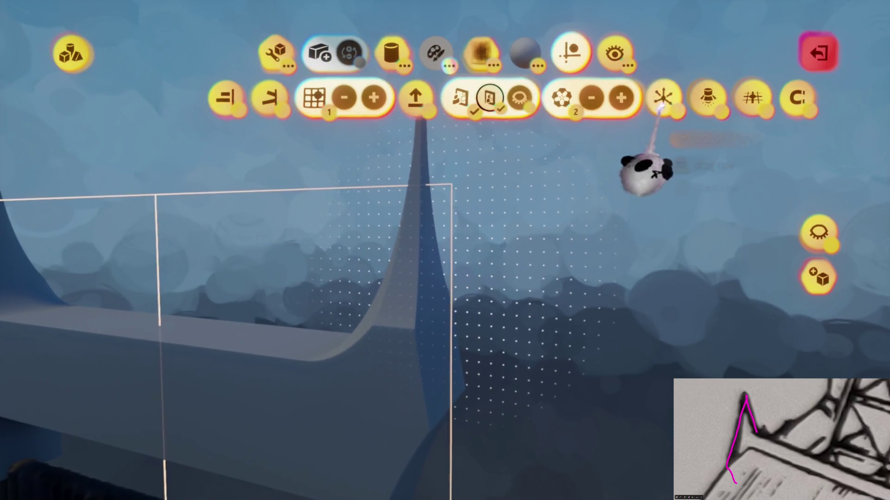
pyautogui.click(640, 114)
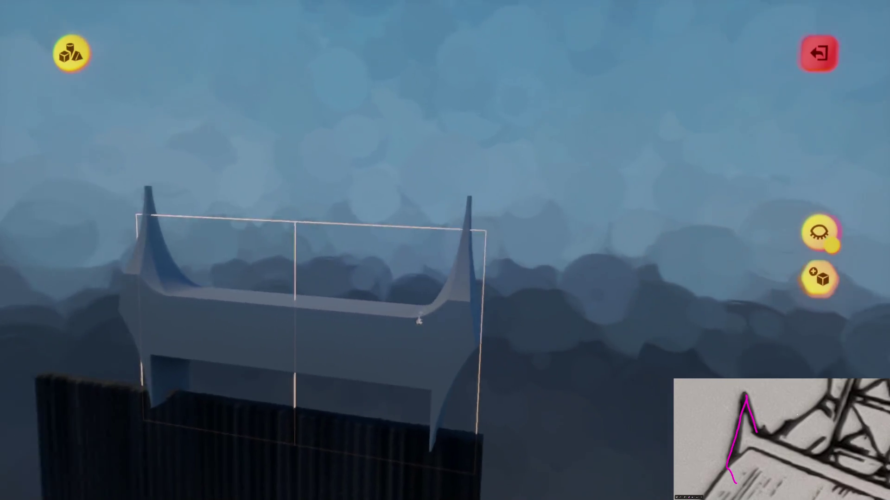
pyautogui.press('Escape')
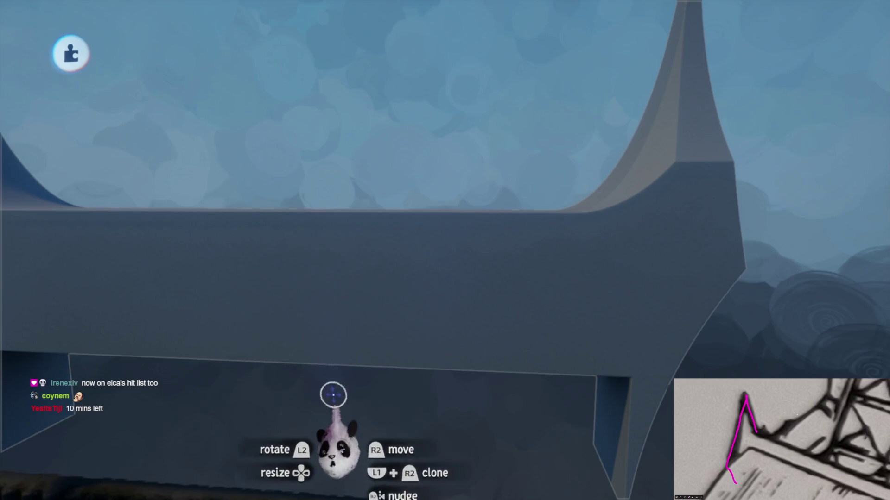
pyautogui.scroll(-5, 331, 391)
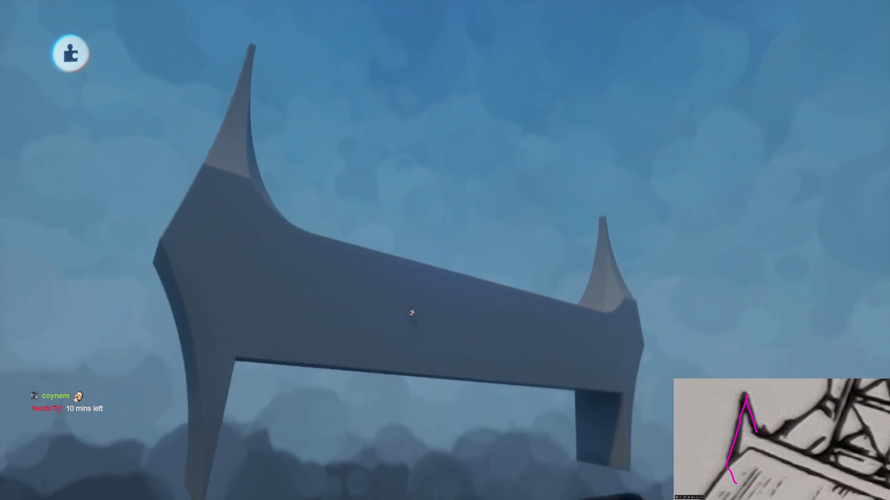
pyautogui.scroll(5, 412, 309)
pyautogui.moveTo(443, 252)
pyautogui.mouseDown()
pyautogui.moveTo(445, 307)
pyautogui.moveTo(397, 252)
pyautogui.moveTo(391, 159)
pyautogui.moveTo(418, 218)
pyautogui.mouseUp()
pyautogui.moveTo(403, 253)
pyautogui.mouseDown()
pyautogui.moveTo(477, 338)
pyautogui.moveTo(453, 318)
pyautogui.moveTo(462, 260)
pyautogui.mouseUp()
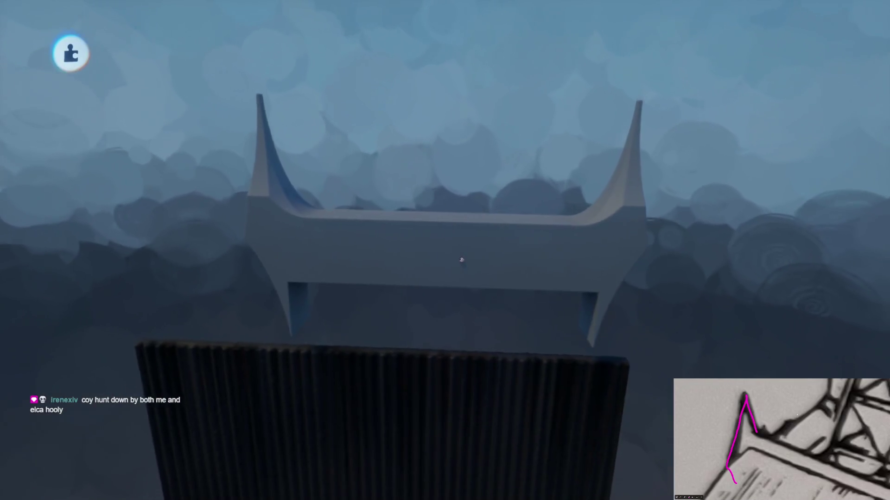
pyautogui.moveTo(462, 358); pyautogui.dragTo(433, 242)
pyautogui.press('space')
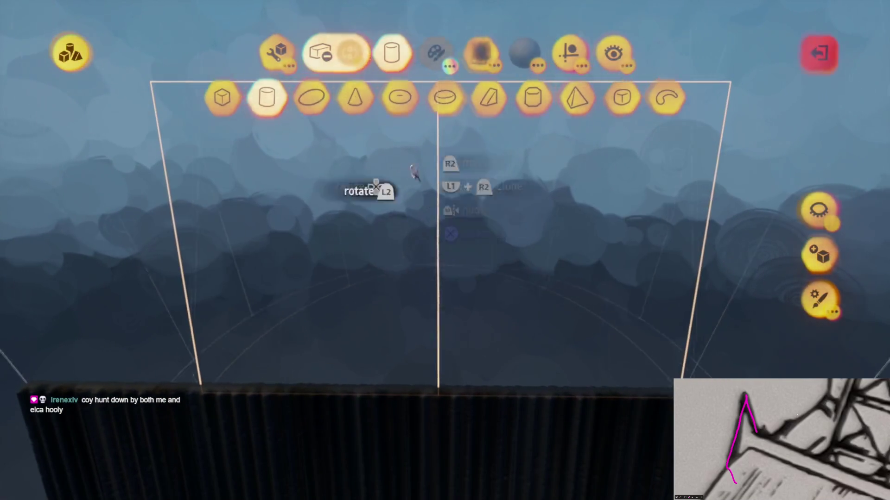
# Browse the Tools, Shapes and Guides menus, check the colour wheel, then exit and orbit out around the piece.
pyautogui.click(278, 52)
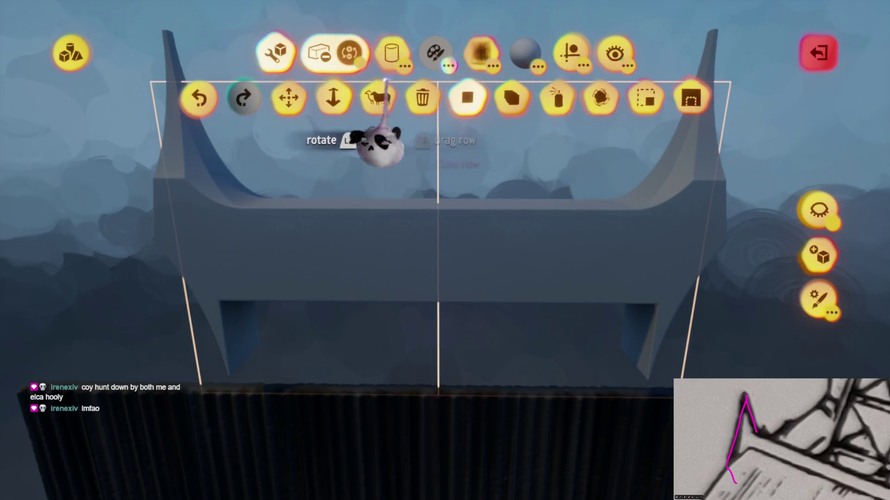
pyautogui.click(394, 56)
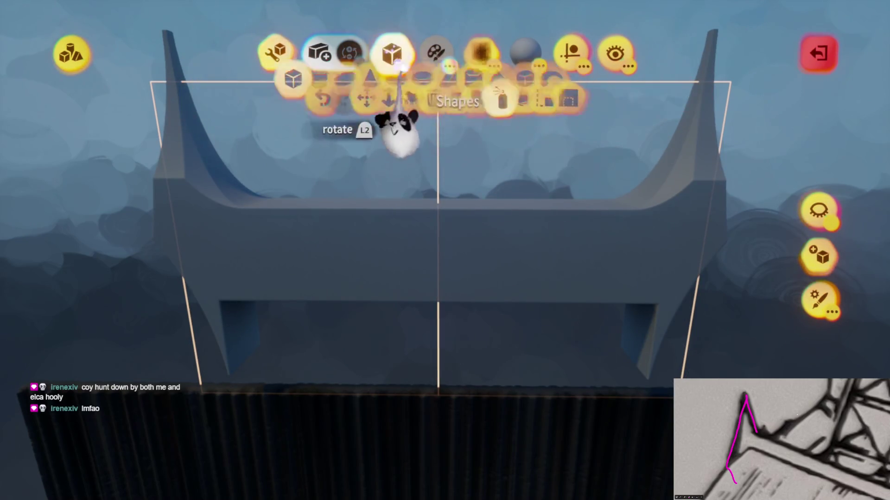
pyautogui.click(583, 51)
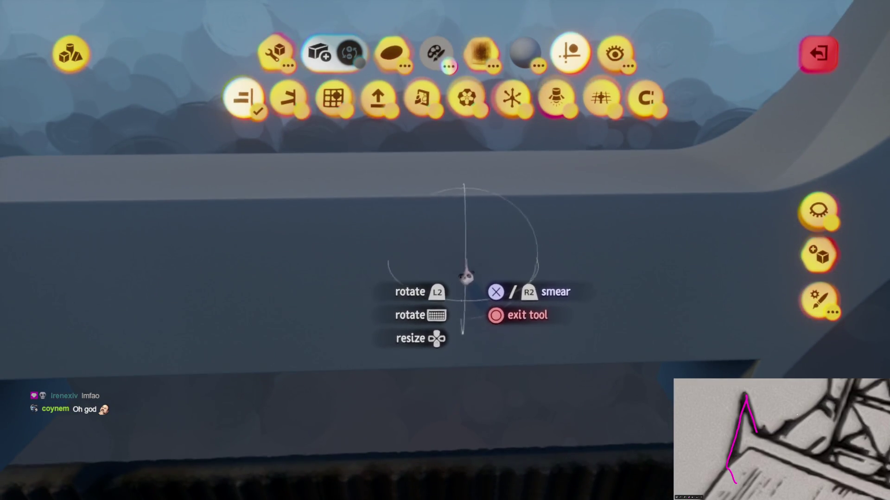
pyautogui.press('c')
pyautogui.press('Escape')
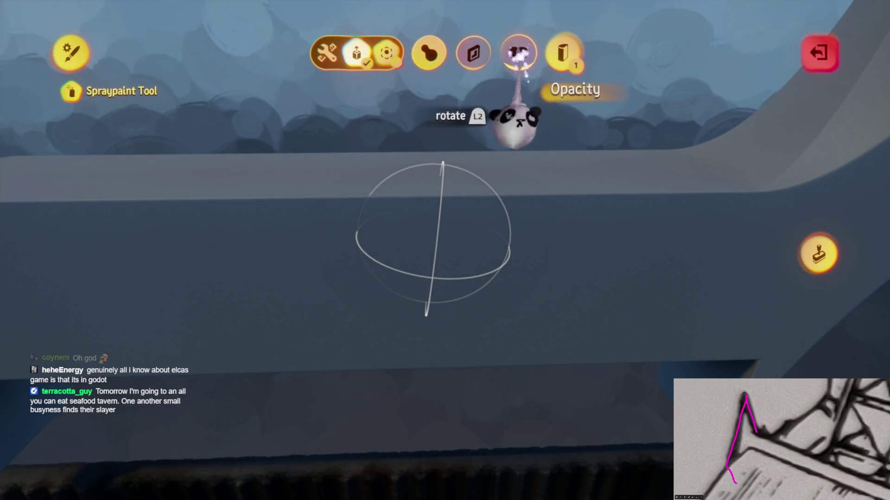
pyautogui.press('Escape')
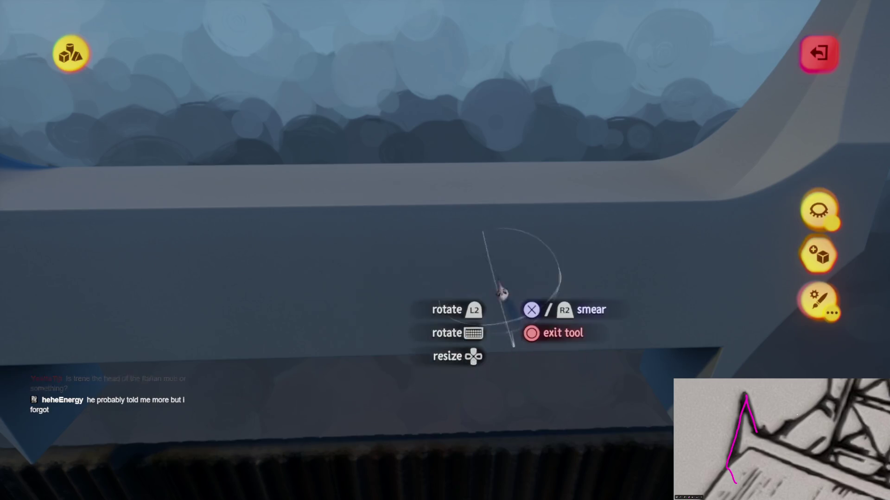
pyautogui.moveTo(452, 294)
pyautogui.mouseDown()
pyautogui.moveTo(467, 209)
pyautogui.moveTo(189, 298)
pyautogui.moveTo(667, 330)
pyautogui.moveTo(477, 262)
pyautogui.moveTo(489, 268)
pyautogui.moveTo(371, 307)
pyautogui.moveTo(512, 368)
pyautogui.moveTo(271, 102)
pyautogui.mouseUp()
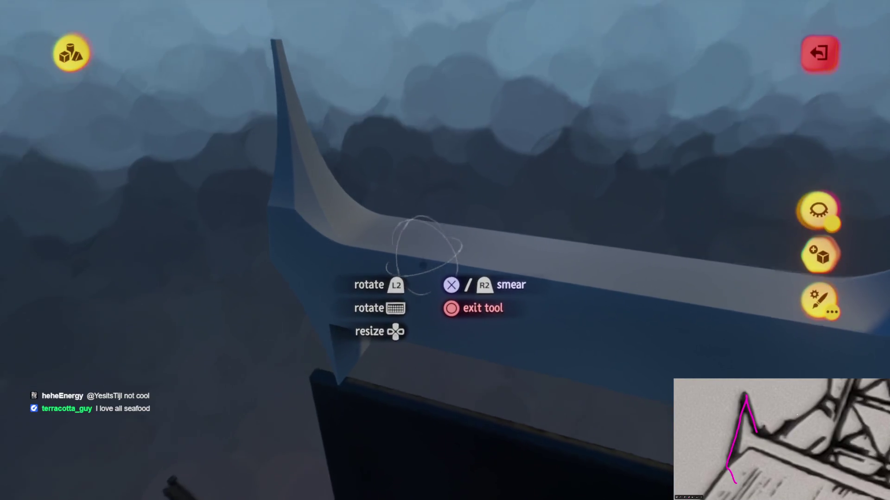
# Exit the current tool and orbit around the curved horn to view it from several angles.
pyautogui.moveTo(424, 265); pyautogui.dragTo(423, 265)
pyautogui.press('Escape')
pyautogui.press('Escape')
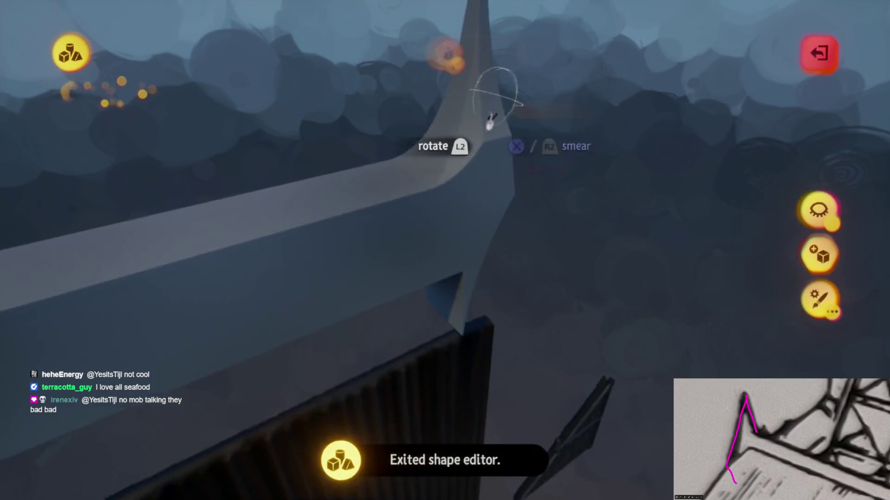
pyautogui.moveTo(445, 331)
pyautogui.mouseDown()
pyautogui.moveTo(536, 223)
pyautogui.moveTo(269, 377)
pyautogui.moveTo(473, 278)
pyautogui.moveTo(413, 286)
pyautogui.mouseUp()
pyautogui.moveTo(537, 311)
pyautogui.mouseDown()
pyautogui.moveTo(433, 231)
pyautogui.moveTo(399, 251)
pyautogui.mouseUp()
pyautogui.moveTo(494, 270)
pyautogui.mouseDown()
pyautogui.moveTo(481, 264)
pyautogui.moveTo(440, 293)
pyautogui.moveTo(456, 316)
pyautogui.moveTo(452, 287)
pyautogui.moveTo(451, 321)
pyautogui.mouseUp()
pyautogui.moveTo(458, 285)
pyautogui.mouseDown()
pyautogui.moveTo(448, 12)
pyautogui.moveTo(467, 289)
pyautogui.mouseUp()
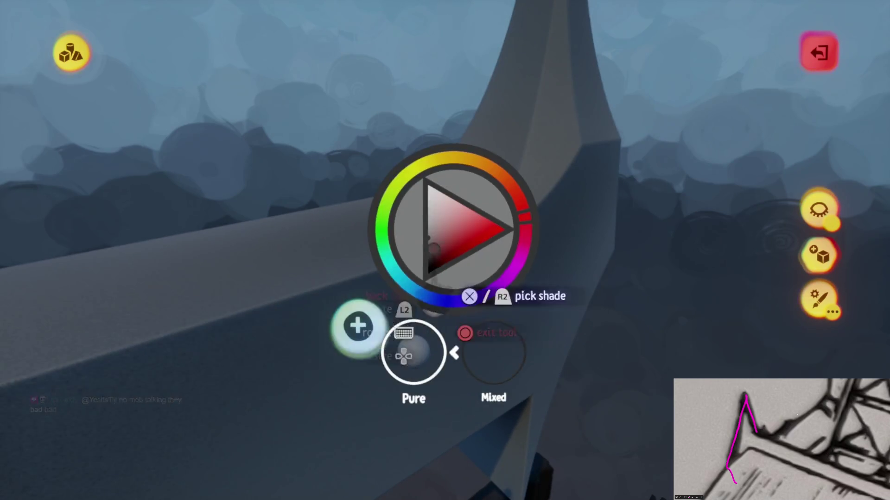
# Close the colour wheel and orbit around the horned wall piece to frame it fully.
pyautogui.press('Escape')
pyautogui.moveTo(470, 199)
pyautogui.mouseDown()
pyautogui.moveTo(502, 248)
pyautogui.moveTo(343, 324)
pyautogui.moveTo(403, 398)
pyautogui.mouseUp()
pyautogui.moveTo(397, 294)
pyautogui.mouseDown()
pyautogui.moveTo(423, 292)
pyautogui.moveTo(422, 281)
pyautogui.moveTo(413, 274)
pyautogui.moveTo(421, 331)
pyautogui.mouseUp()
pyautogui.moveTo(537, 194)
pyautogui.mouseDown()
pyautogui.moveTo(364, 224)
pyautogui.moveTo(315, 155)
pyautogui.mouseUp()
pyautogui.moveTo(423, 316)
pyautogui.mouseDown()
pyautogui.moveTo(412, 306)
pyautogui.moveTo(385, 320)
pyautogui.moveTo(385, 352)
pyautogui.moveTo(398, 324)
pyautogui.moveTo(392, 309)
pyautogui.moveTo(380, 313)
pyautogui.moveTo(426, 256)
pyautogui.mouseUp()
pyautogui.moveTo(436, 204)
pyautogui.mouseDown()
pyautogui.moveTo(198, 427)
pyautogui.moveTo(513, 264)
pyautogui.moveTo(443, 268)
pyautogui.moveTo(449, 258)
pyautogui.moveTo(417, 318)
pyautogui.mouseUp()
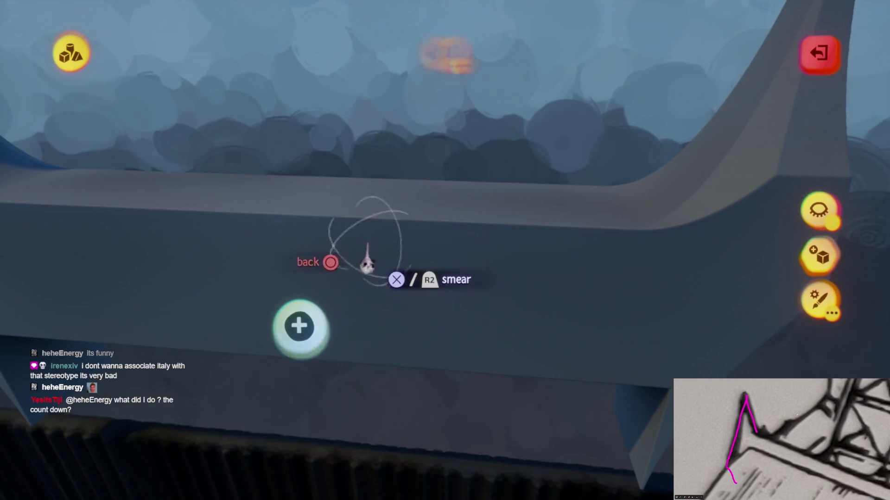
# Pick a dark red shade from the expanded orange swatch and tint the left horn with it.
pyautogui.press('Escape')
pyautogui.click(434, 53)
pyautogui.click(538, 98)
pyautogui.click(579, 100)
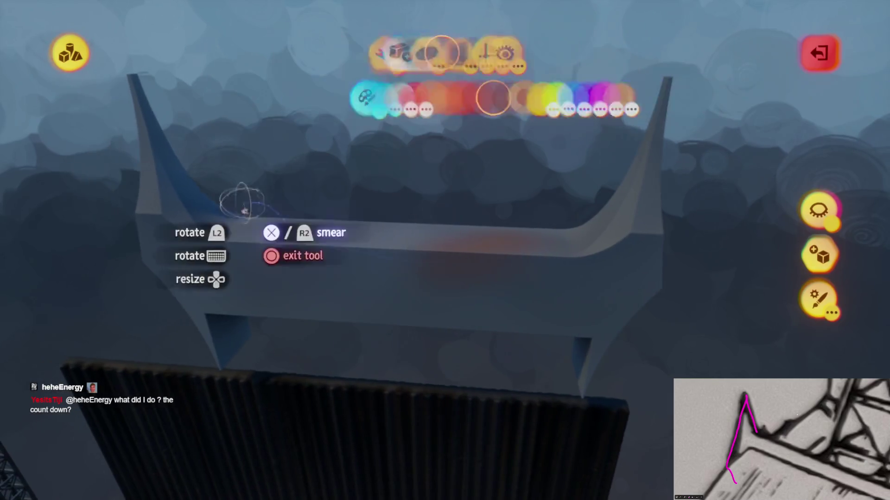
pyautogui.moveTo(577, 445)
pyautogui.mouseDown()
pyautogui.moveTo(471, 284)
pyautogui.moveTo(408, 298)
pyautogui.moveTo(363, 286)
pyautogui.moveTo(281, 357)
pyautogui.mouseUp()
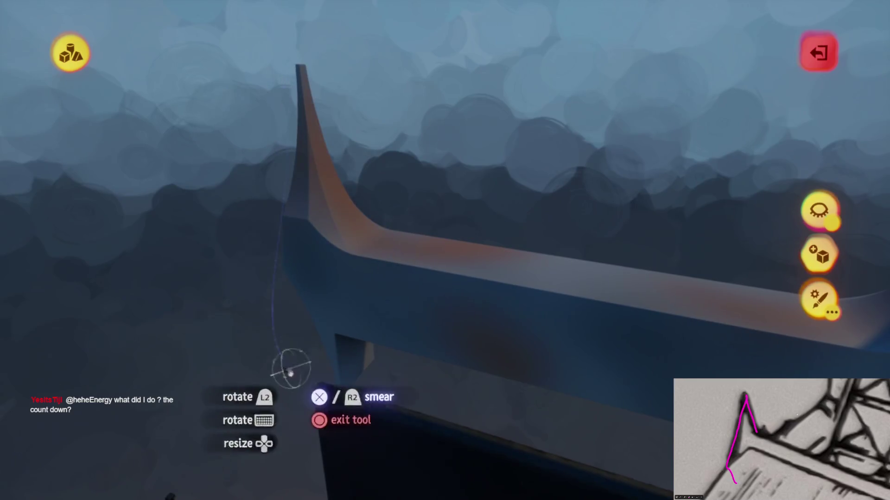
# Close the shade picker and orbit in close to inspect the tint on both horns.
pyautogui.moveTo(522, 353)
pyautogui.mouseDown()
pyautogui.moveTo(444, 300)
pyautogui.moveTo(453, 274)
pyautogui.moveTo(444, 298)
pyautogui.moveTo(408, 241)
pyautogui.mouseUp()
pyautogui.press('Escape')
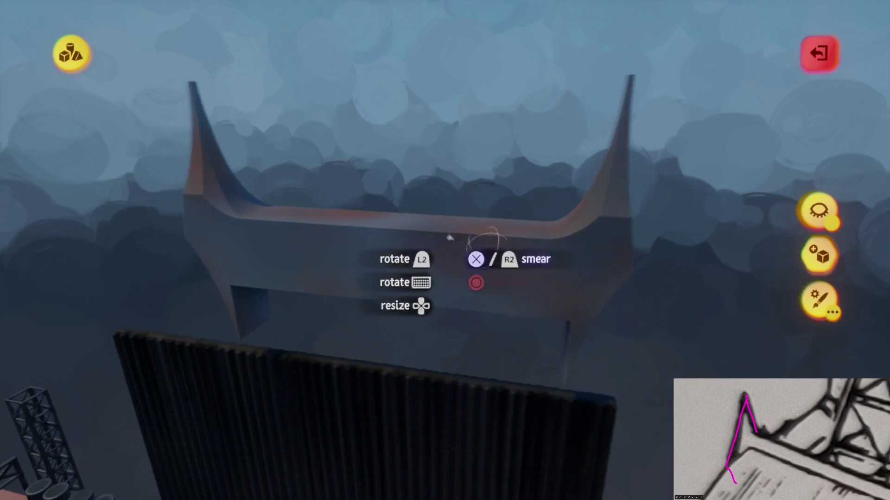
pyautogui.moveTo(463, 248); pyautogui.dragTo(218, 150)
pyautogui.moveTo(368, 248)
pyautogui.mouseDown()
pyautogui.moveTo(347, 255)
pyautogui.moveTo(586, 175)
pyautogui.moveTo(463, 338)
pyautogui.moveTo(596, 348)
pyautogui.moveTo(185, 251)
pyautogui.mouseUp()
pyautogui.moveTo(533, 371)
pyautogui.mouseDown()
pyautogui.moveTo(282, 90)
pyautogui.moveTo(405, 288)
pyautogui.moveTo(391, 347)
pyautogui.mouseUp()
pyautogui.moveTo(390, 239)
pyautogui.mouseDown()
pyautogui.moveTo(399, 255)
pyautogui.moveTo(406, 190)
pyautogui.moveTo(460, 301)
pyautogui.moveTo(438, 280)
pyautogui.moveTo(444, 291)
pyautogui.mouseUp()
# Leave painting and place an ellipsoid shape on the wall beam.
pyautogui.press('Escape')
pyautogui.click(278, 50)
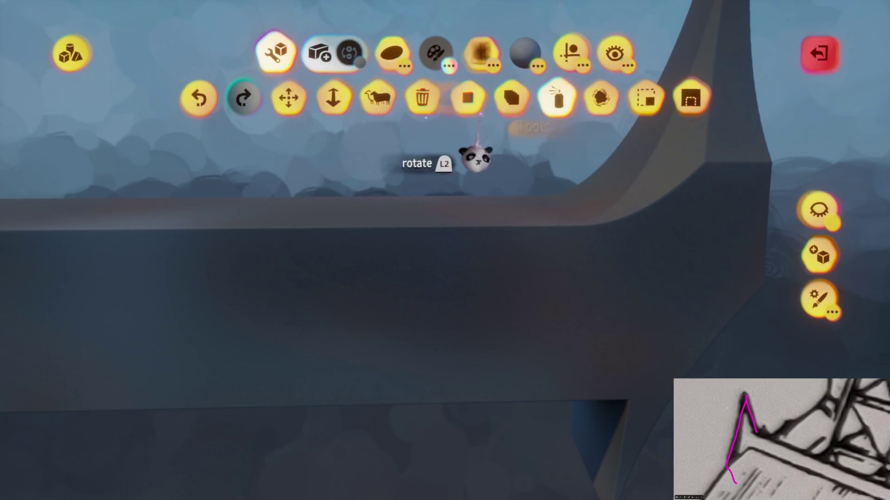
pyautogui.click(392, 53)
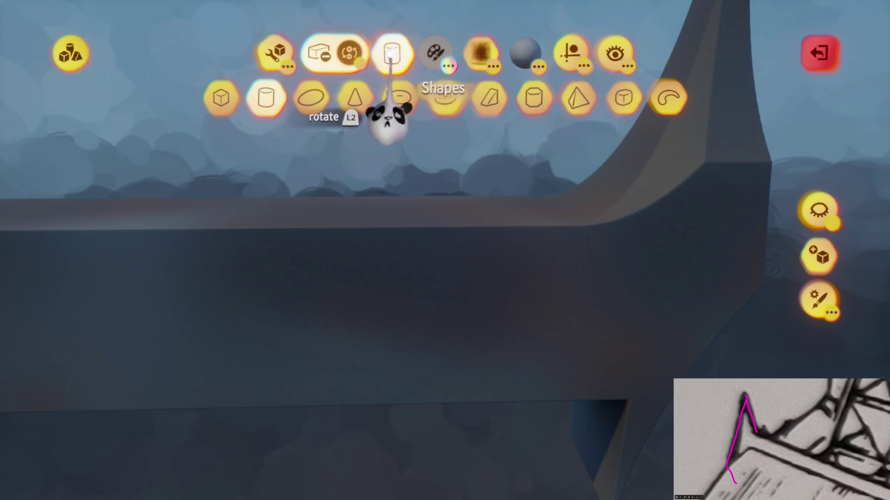
pyautogui.click(310, 98)
pyautogui.click(459, 334)
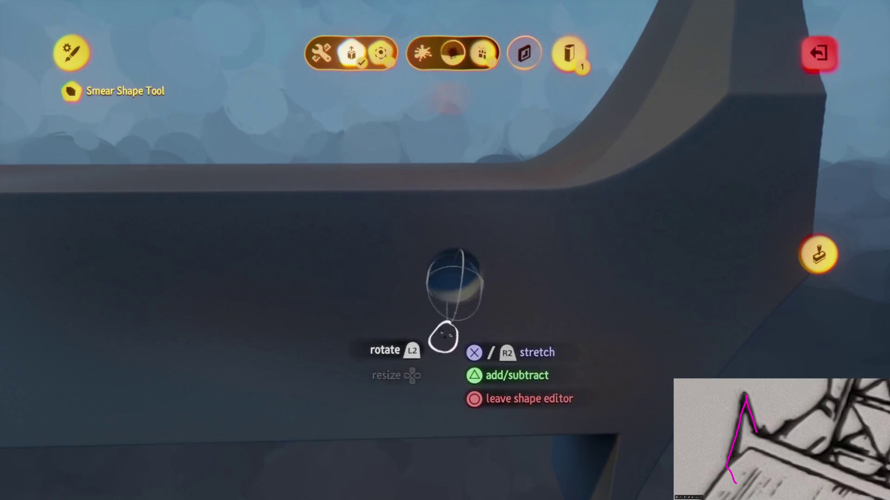
pyautogui.moveTo(432, 415)
pyautogui.mouseDown()
pyautogui.moveTo(429, 392)
pyautogui.moveTo(391, 436)
pyautogui.moveTo(398, 433)
pyautogui.moveTo(283, 448)
pyautogui.moveTo(285, 489)
pyautogui.moveTo(426, 278)
pyautogui.moveTo(424, 344)
pyautogui.moveTo(441, 284)
pyautogui.mouseUp()
# Exit the shape editor and orbit close around the beam toward the right spire.
pyautogui.press('Escape')
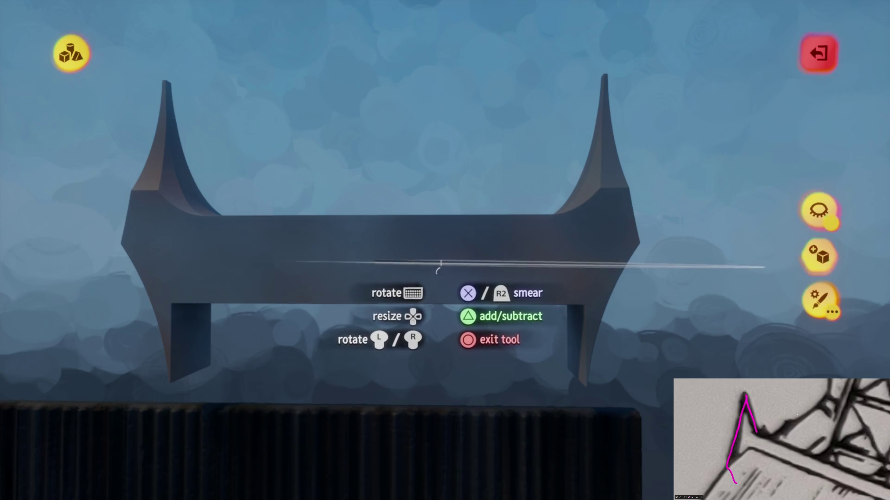
pyautogui.moveTo(445, 261)
pyautogui.mouseDown()
pyautogui.moveTo(453, 252)
pyautogui.moveTo(413, 206)
pyautogui.mouseUp()
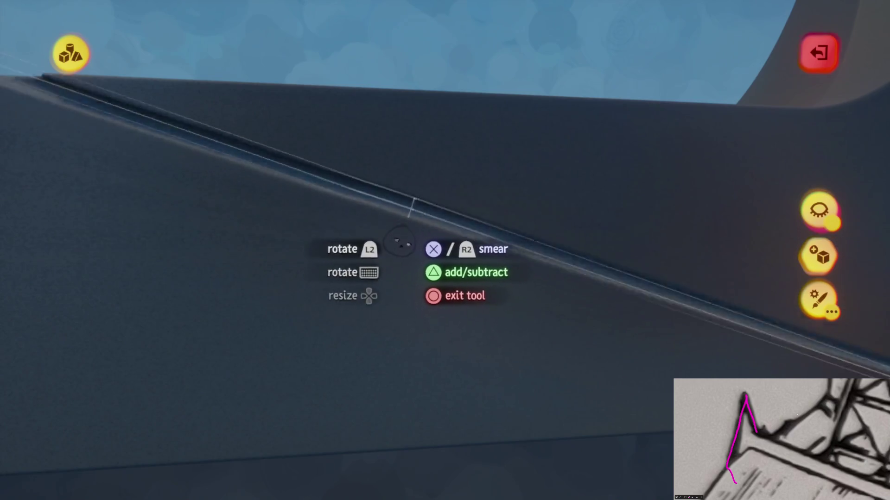
pyautogui.moveTo(401, 244)
pyautogui.mouseDown()
pyautogui.moveTo(373, 329)
pyautogui.moveTo(364, 290)
pyautogui.mouseUp()
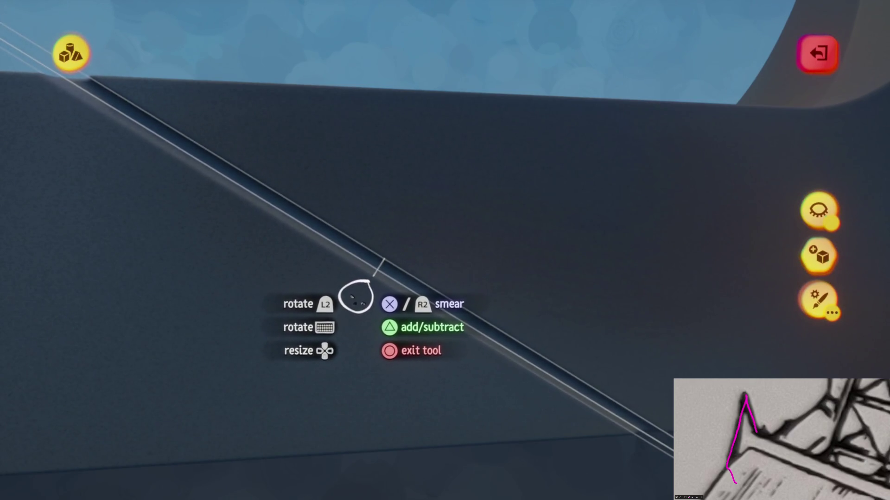
pyautogui.moveTo(349, 301)
pyautogui.mouseDown()
pyautogui.moveTo(323, 324)
pyautogui.moveTo(311, 322)
pyautogui.moveTo(223, 453)
pyautogui.moveTo(153, 421)
pyautogui.moveTo(185, 383)
pyautogui.mouseUp()
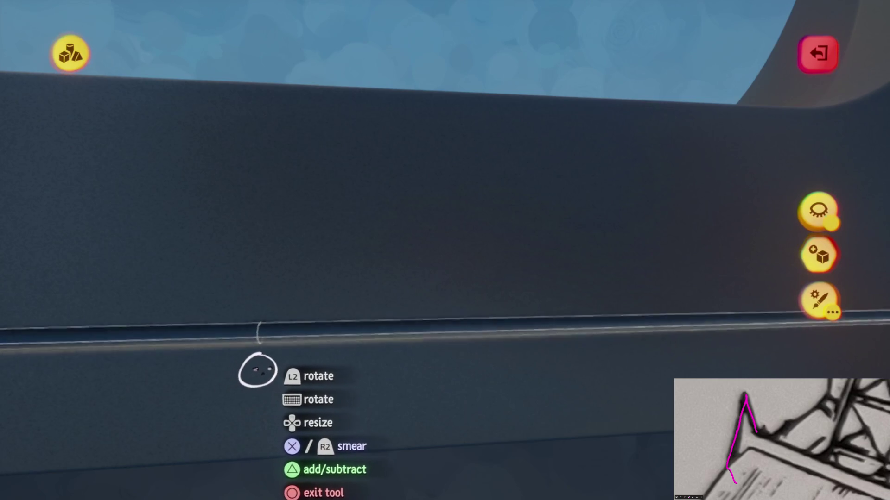
pyautogui.moveTo(276, 371)
pyautogui.mouseDown()
pyautogui.moveTo(212, 254)
pyautogui.moveTo(327, 239)
pyautogui.moveTo(411, 272)
pyautogui.moveTo(389, 255)
pyautogui.moveTo(447, 315)
pyautogui.moveTo(410, 327)
pyautogui.moveTo(405, 302)
pyautogui.moveTo(425, 269)
pyautogui.moveTo(440, 283)
pyautogui.mouseUp()
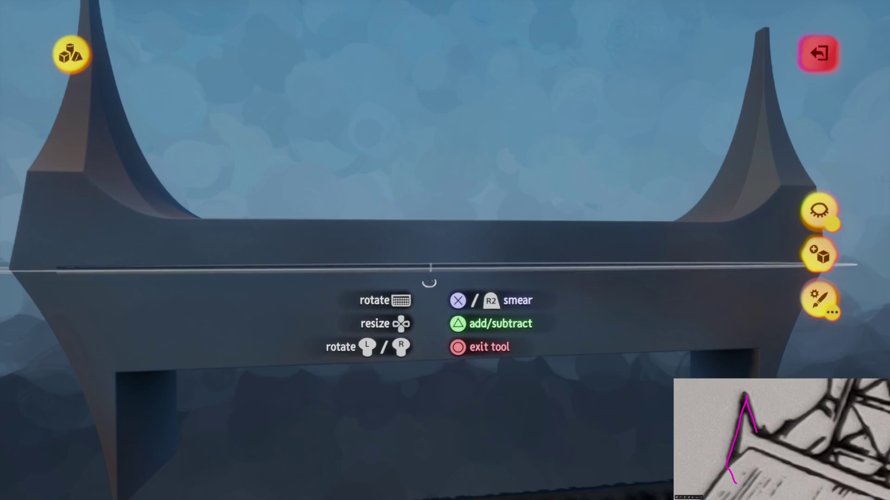
pyautogui.moveTo(449, 276); pyautogui.dragTo(448, 280)
# Dismiss the shade picker, exit the shape editor, and smear a first streak across the wall.
pyautogui.press('c')
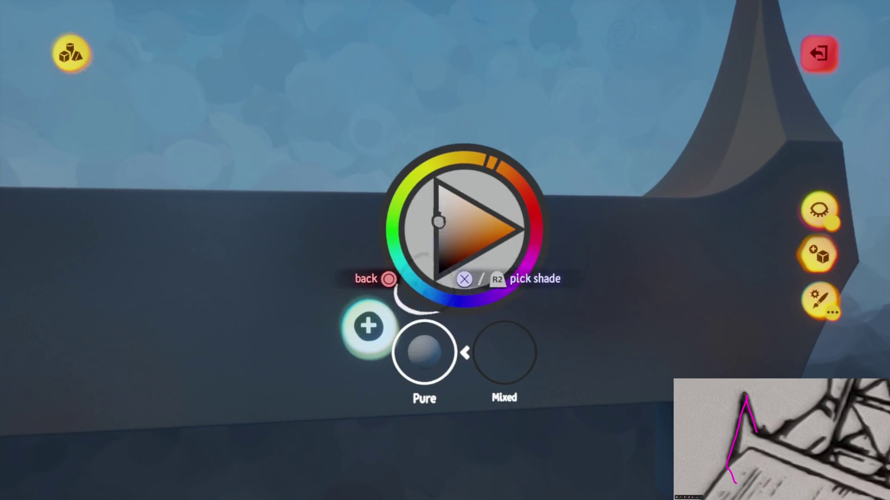
pyautogui.press('Escape')
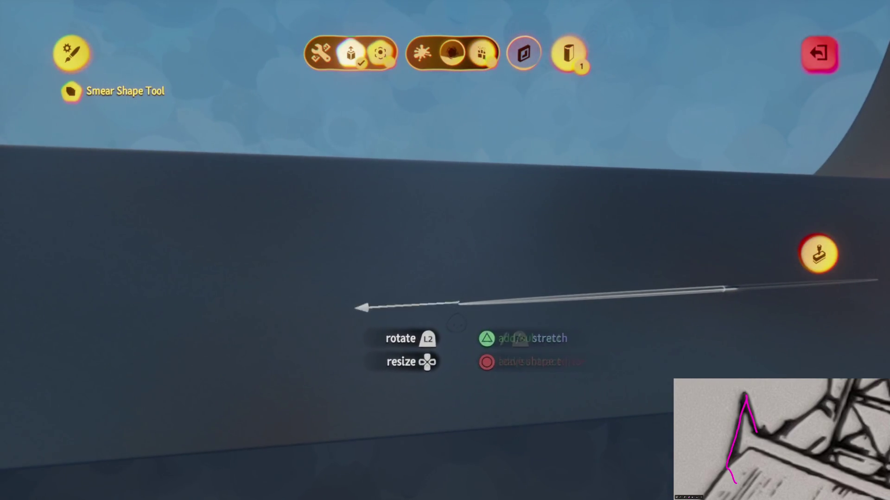
pyautogui.moveTo(438, 333)
pyautogui.mouseDown()
pyautogui.moveTo(423, 341)
pyautogui.moveTo(342, 338)
pyautogui.moveTo(447, 307)
pyautogui.moveTo(433, 288)
pyautogui.mouseUp()
pyautogui.press('Escape')
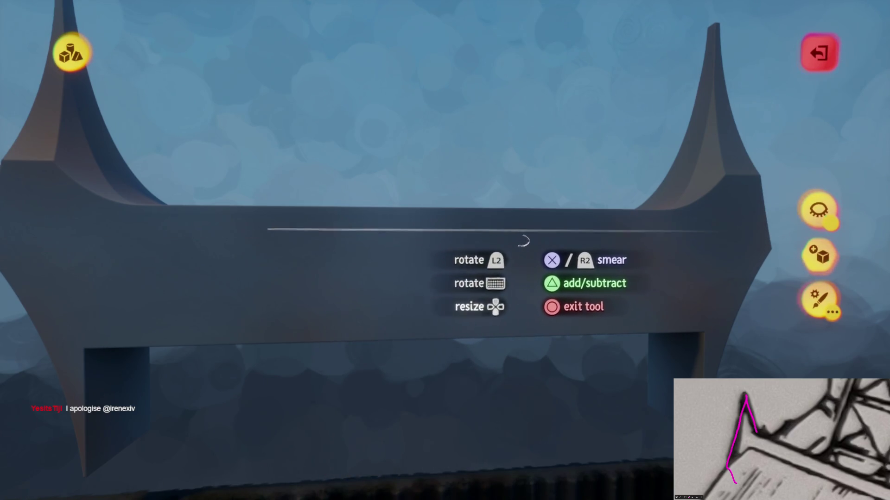
pyautogui.click(520, 292)
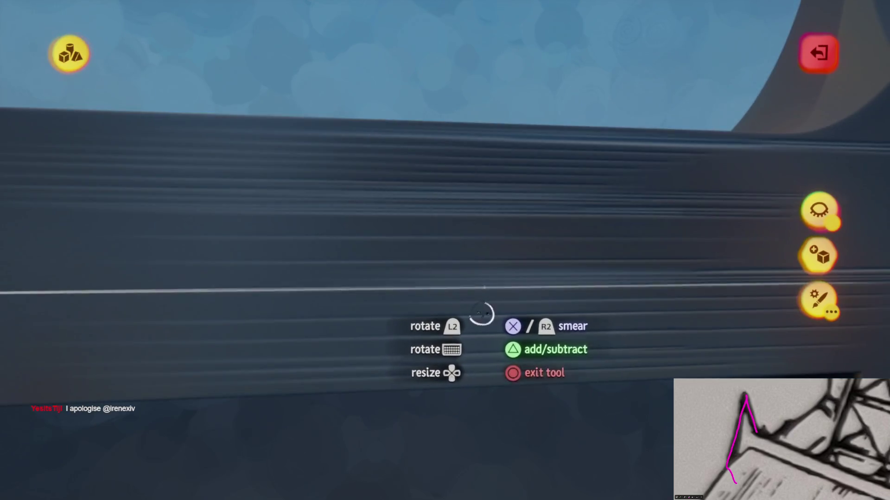
# Sweep horizontal smear streaks along the beam's face and up toward the spire while orbiting the arch.
pyautogui.moveTo(501, 277)
pyautogui.mouseDown()
pyautogui.moveTo(433, 199)
pyautogui.moveTo(512, 225)
pyautogui.moveTo(298, 222)
pyautogui.moveTo(507, 194)
pyautogui.moveTo(562, 215)
pyautogui.moveTo(548, 266)
pyautogui.moveTo(445, 310)
pyautogui.moveTo(521, 224)
pyautogui.moveTo(497, 190)
pyautogui.mouseUp()
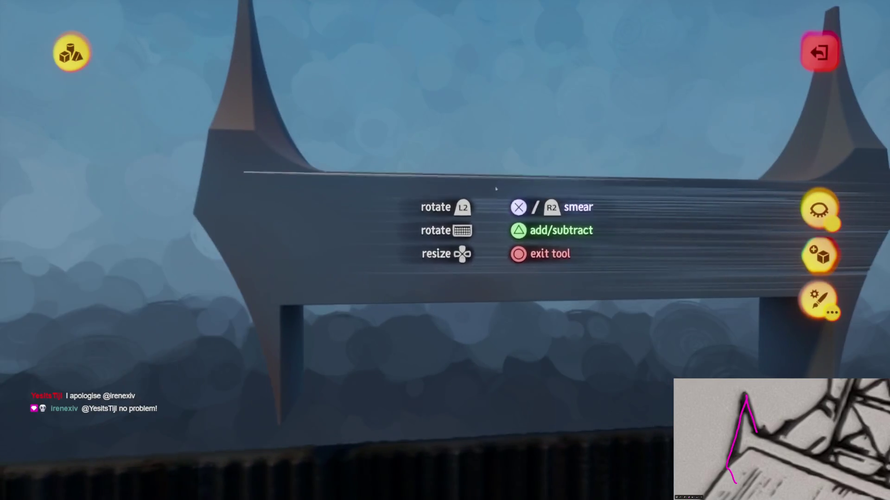
pyautogui.moveTo(362, 305); pyautogui.dragTo(553, 266)
pyautogui.moveTo(423, 255)
pyautogui.mouseDown()
pyautogui.moveTo(463, 252)
pyautogui.moveTo(468, 238)
pyautogui.moveTo(488, 245)
pyautogui.moveTo(476, 248)
pyautogui.moveTo(457, 231)
pyautogui.moveTo(463, 181)
pyautogui.mouseUp()
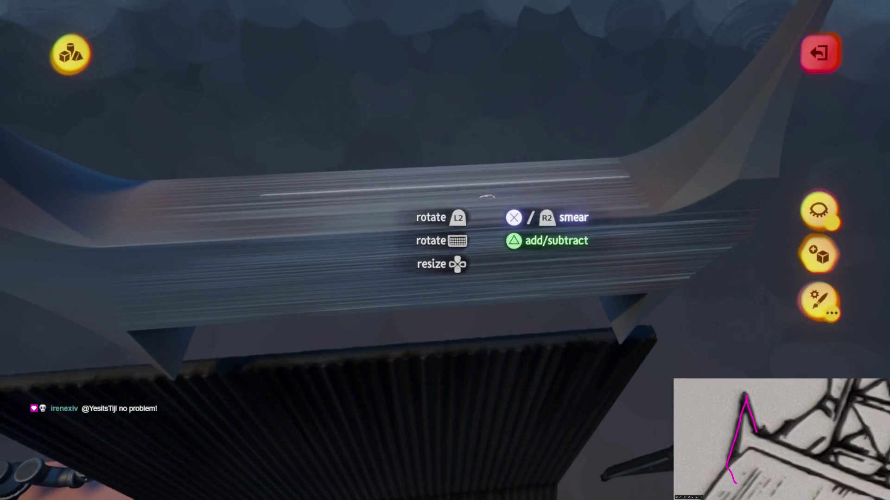
pyautogui.moveTo(455, 235)
pyautogui.mouseDown()
pyautogui.moveTo(438, 228)
pyautogui.moveTo(424, 191)
pyautogui.mouseUp()
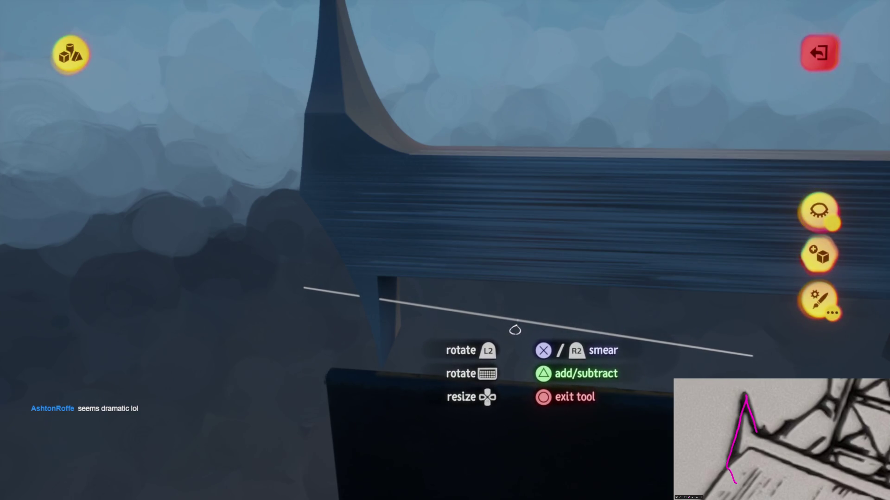
pyautogui.moveTo(441, 292)
pyautogui.mouseDown()
pyautogui.moveTo(209, 338)
pyautogui.moveTo(397, 298)
pyautogui.moveTo(373, 318)
pyautogui.moveTo(401, 341)
pyautogui.moveTo(423, 332)
pyautogui.moveTo(427, 308)
pyautogui.moveTo(418, 342)
pyautogui.moveTo(423, 284)
pyautogui.moveTo(431, 341)
pyautogui.moveTo(431, 262)
pyautogui.moveTo(419, 273)
pyautogui.moveTo(420, 343)
pyautogui.mouseUp()
pyautogui.moveTo(442, 415)
pyautogui.mouseDown()
pyautogui.moveTo(427, 183)
pyautogui.moveTo(436, 267)
pyautogui.mouseUp()
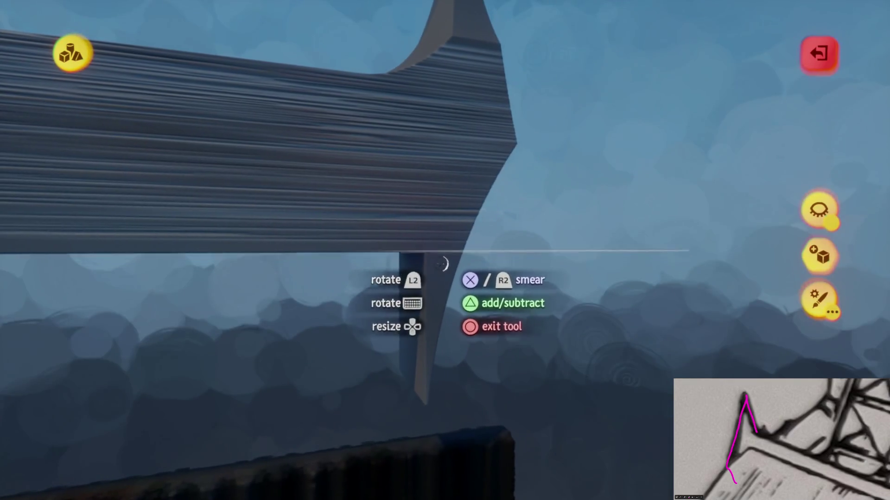
pyautogui.moveTo(439, 315)
pyautogui.mouseDown()
pyautogui.moveTo(423, 360)
pyautogui.moveTo(425, 311)
pyautogui.moveTo(433, 314)
pyautogui.moveTo(437, 272)
pyautogui.moveTo(445, 272)
pyautogui.mouseUp()
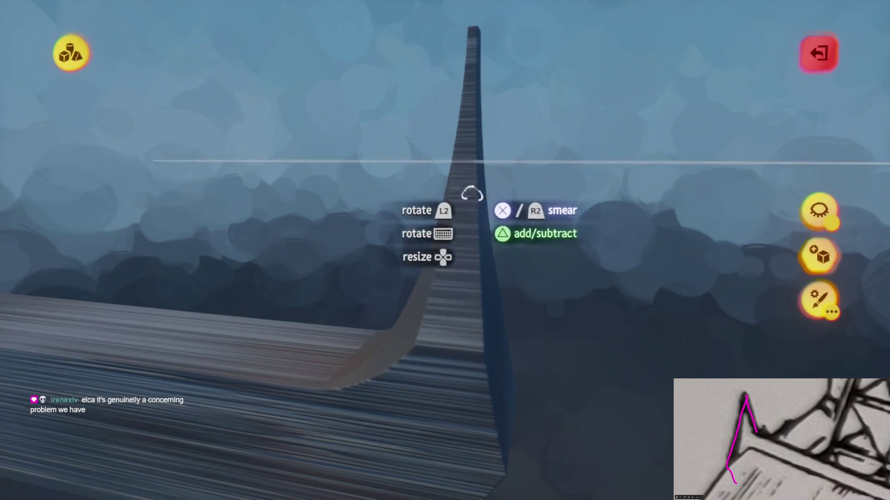
# Orbit and tilt around the tall spire, working in close to the curved ramp.
pyautogui.moveTo(456, 278); pyautogui.dragTo(447, 350)
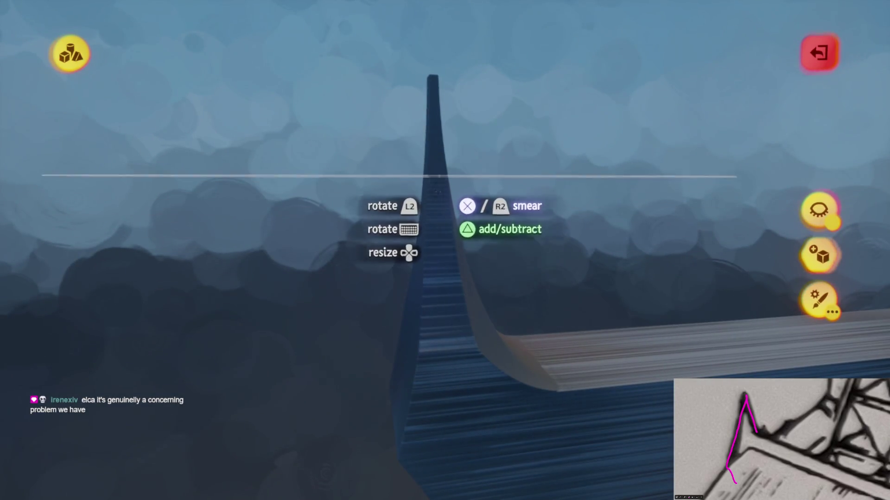
pyautogui.moveTo(431, 115)
pyautogui.mouseDown()
pyautogui.moveTo(446, 313)
pyautogui.moveTo(455, 288)
pyautogui.moveTo(434, 303)
pyautogui.moveTo(442, 288)
pyautogui.mouseUp()
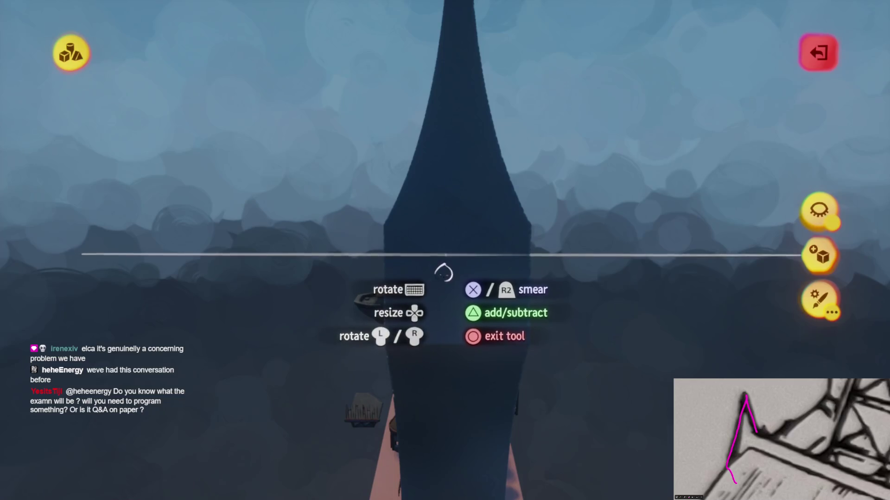
pyautogui.moveTo(452, 273)
pyautogui.mouseDown()
pyautogui.moveTo(429, 276)
pyautogui.moveTo(419, 176)
pyautogui.moveTo(433, 357)
pyautogui.mouseUp()
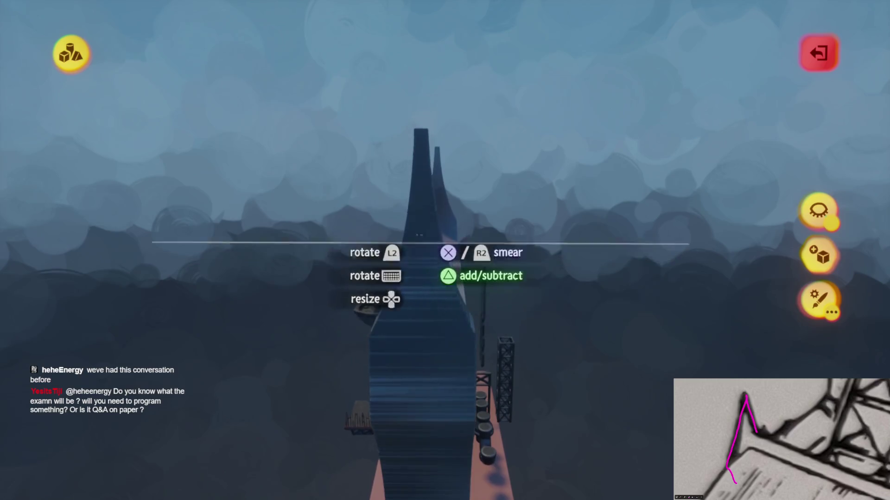
pyautogui.moveTo(419, 179)
pyautogui.mouseDown()
pyautogui.moveTo(415, 223)
pyautogui.moveTo(403, 183)
pyautogui.moveTo(428, 316)
pyautogui.mouseUp()
pyautogui.moveTo(429, 271)
pyautogui.mouseDown()
pyautogui.moveTo(427, 229)
pyautogui.moveTo(422, 269)
pyautogui.moveTo(430, 280)
pyautogui.moveTo(427, 249)
pyautogui.moveTo(397, 292)
pyautogui.moveTo(416, 391)
pyautogui.moveTo(397, 301)
pyautogui.moveTo(411, 246)
pyautogui.moveTo(416, 287)
pyautogui.moveTo(397, 171)
pyautogui.moveTo(394, 248)
pyautogui.moveTo(411, 334)
pyautogui.moveTo(384, 371)
pyautogui.mouseUp()
pyautogui.moveTo(415, 274)
pyautogui.mouseDown()
pyautogui.moveTo(427, 288)
pyautogui.moveTo(408, 272)
pyautogui.moveTo(388, 319)
pyautogui.moveTo(386, 305)
pyautogui.mouseUp()
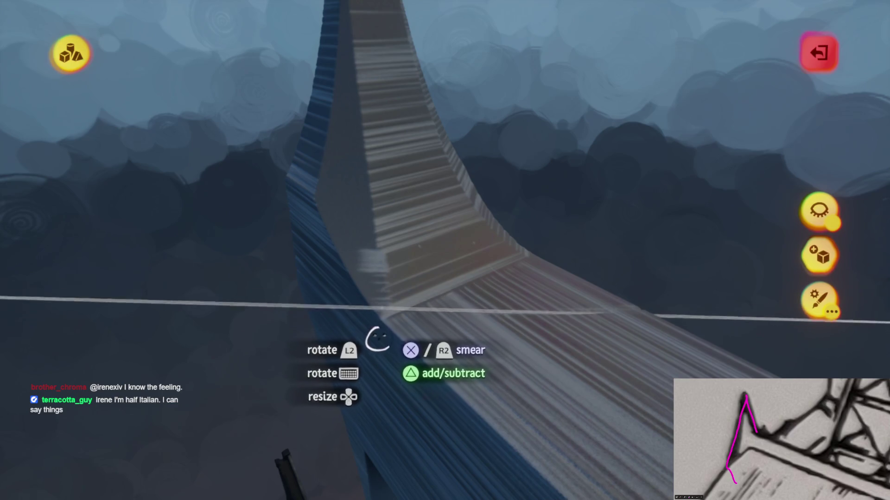
# Smear two final streaks along the curved ramp, exit sculpt mode and bring up the Tools row.
pyautogui.moveTo(378, 338); pyautogui.dragTo(382, 338)
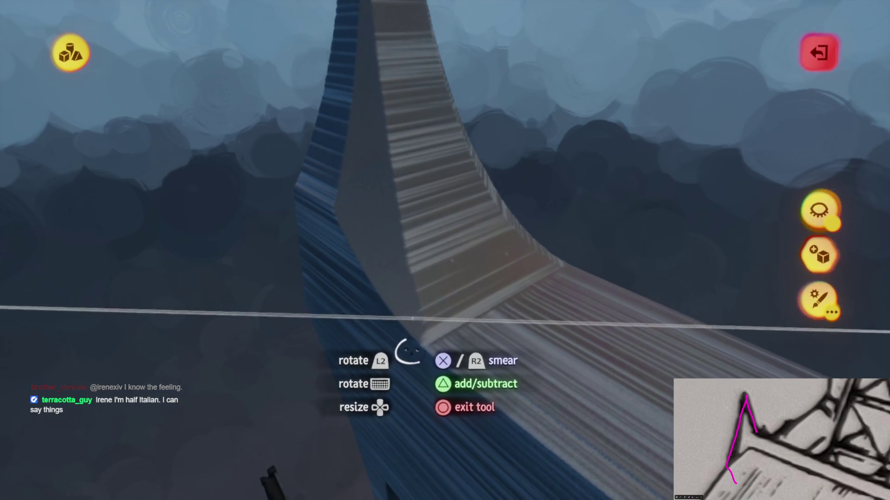
pyautogui.moveTo(399, 347); pyautogui.dragTo(398, 351)
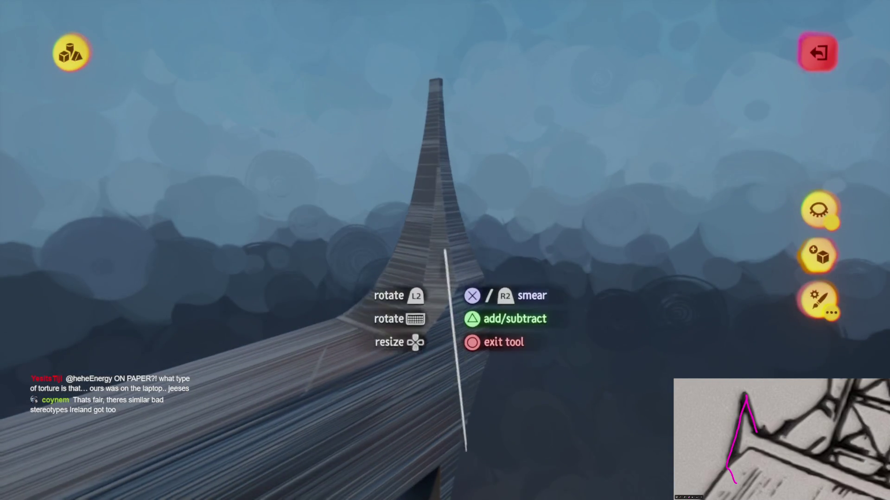
pyautogui.press('Escape')
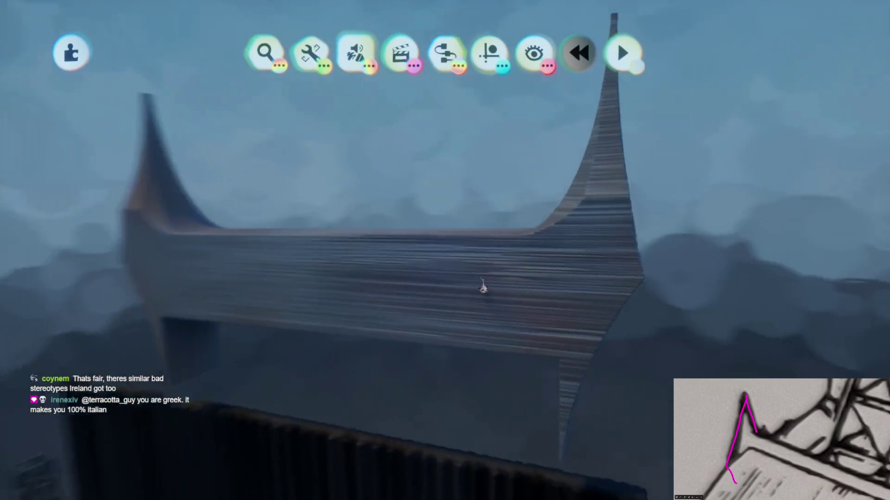
pyautogui.click(310, 53)
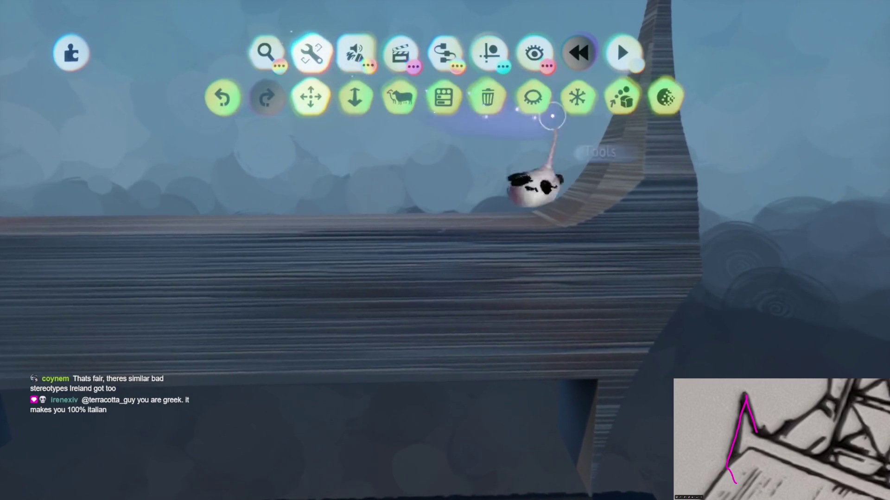
# Apply Reduce Detail to the horned wall sculpture, then reopen its sculpt editing tools.
pyautogui.click(658, 96)
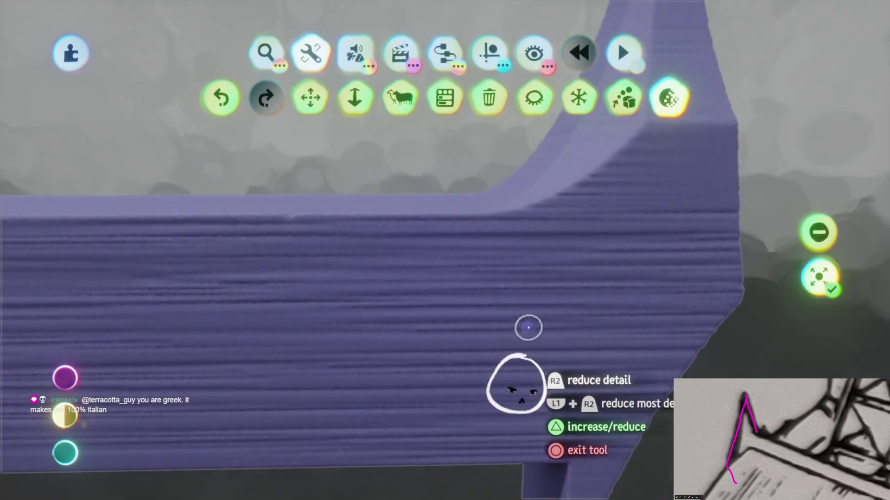
pyautogui.click(529, 327)
pyautogui.press('Escape')
pyautogui.scroll(5, 491, 280)
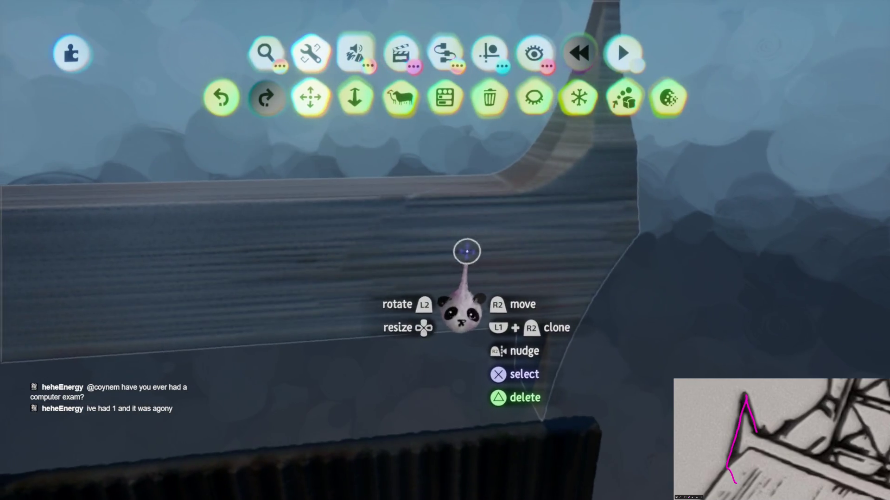
pyautogui.click(278, 51)
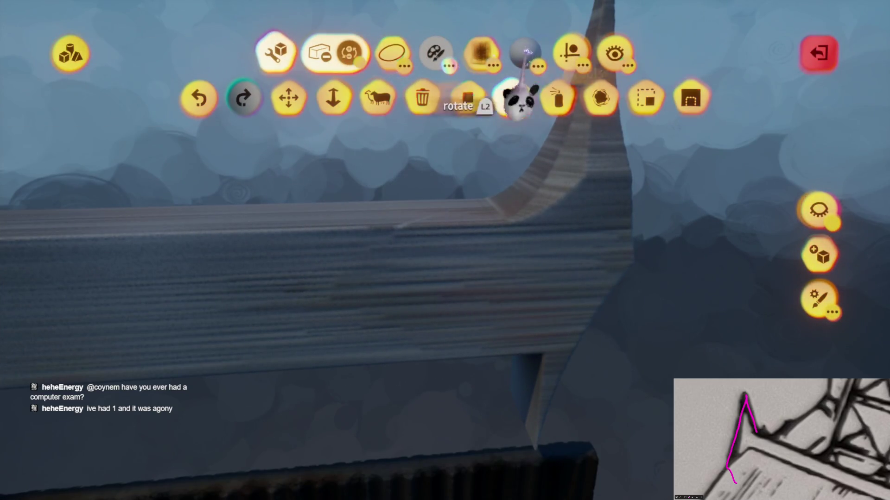
# Back out of Spraypaint and orbit around the wall piece to view both spires and the ramp.
pyautogui.click(557, 98)
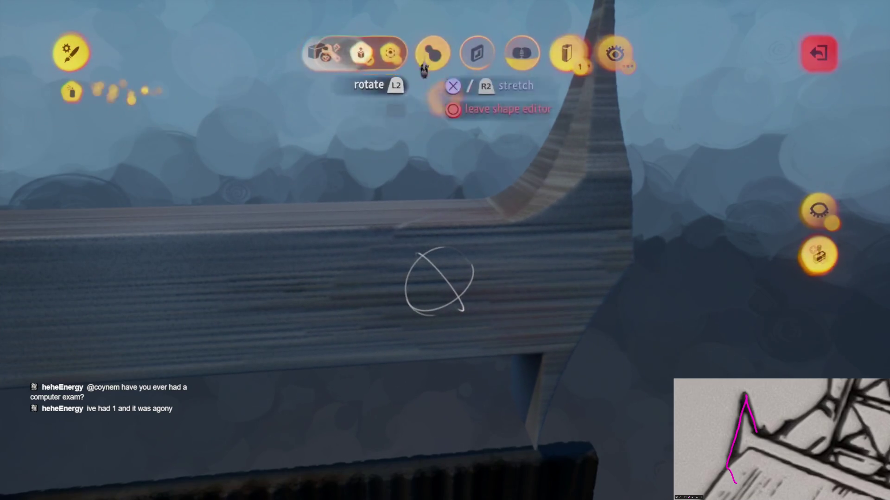
pyautogui.press('Escape')
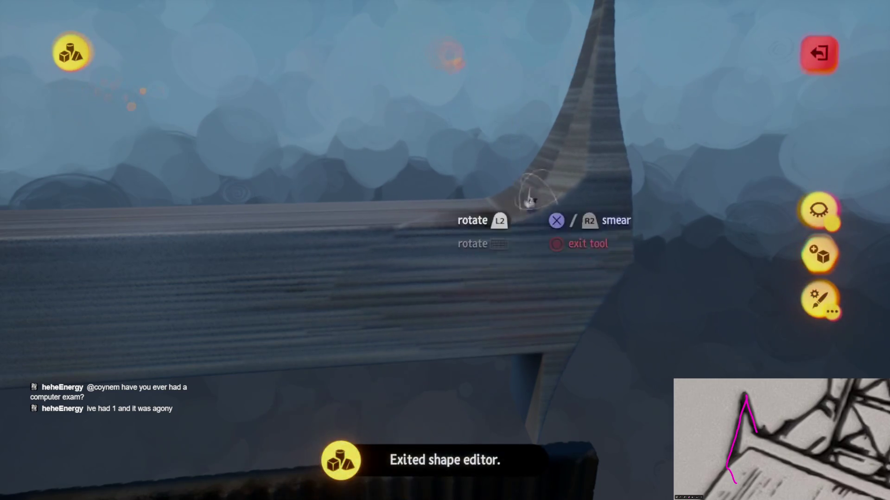
pyautogui.moveTo(338, 375)
pyautogui.mouseDown()
pyautogui.moveTo(506, 248)
pyautogui.moveTo(318, 294)
pyautogui.moveTo(327, 353)
pyautogui.moveTo(532, 98)
pyautogui.mouseUp()
pyautogui.moveTo(488, 246)
pyautogui.mouseDown()
pyautogui.moveTo(474, 254)
pyautogui.moveTo(457, 298)
pyautogui.mouseUp()
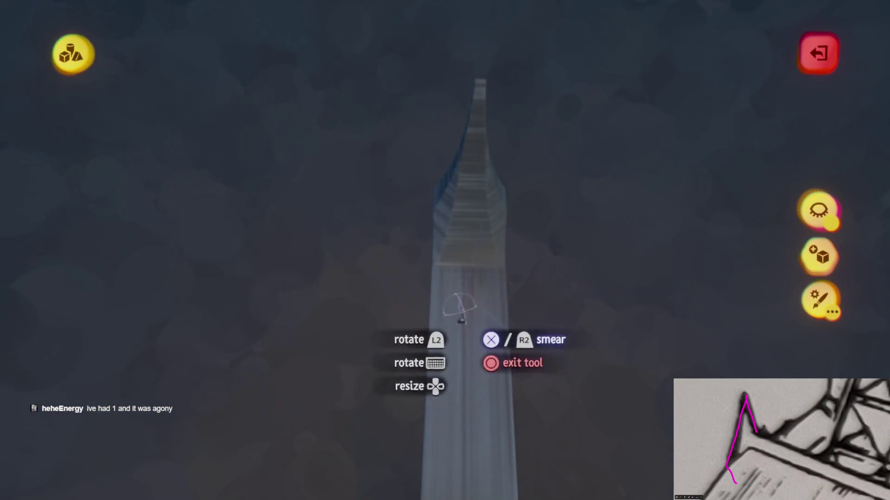
pyautogui.moveTo(454, 250); pyautogui.dragTo(453, 229)
pyautogui.moveTo(402, 259)
pyautogui.mouseDown()
pyautogui.moveTo(514, 199)
pyautogui.moveTo(506, 301)
pyautogui.moveTo(457, 232)
pyautogui.moveTo(589, 226)
pyautogui.moveTo(520, 258)
pyautogui.moveTo(342, 312)
pyautogui.moveTo(437, 254)
pyautogui.moveTo(237, 246)
pyautogui.mouseUp()
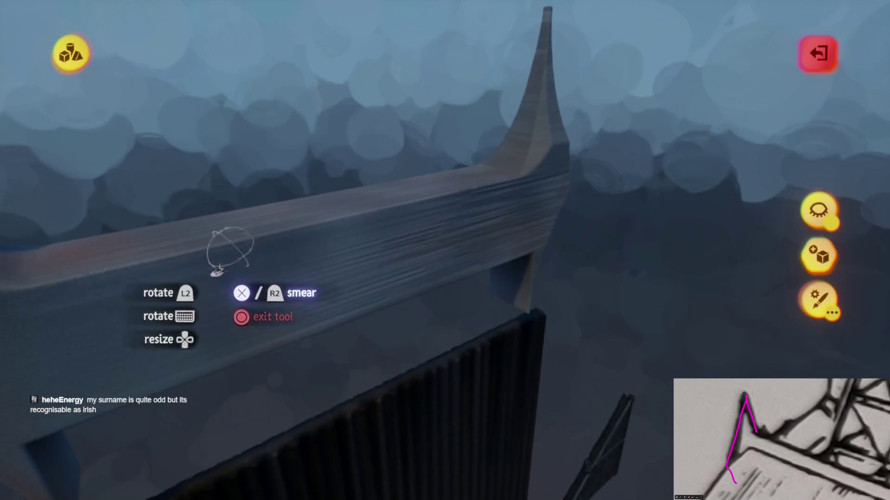
# Stop smearing, move in close to the beam, and exit sculpt mode.
pyautogui.press('Escape')
pyautogui.moveTo(445, 242)
pyautogui.mouseDown()
pyautogui.moveTo(457, 271)
pyautogui.moveTo(468, 270)
pyautogui.moveTo(457, 249)
pyautogui.mouseUp()
pyautogui.press('Escape')
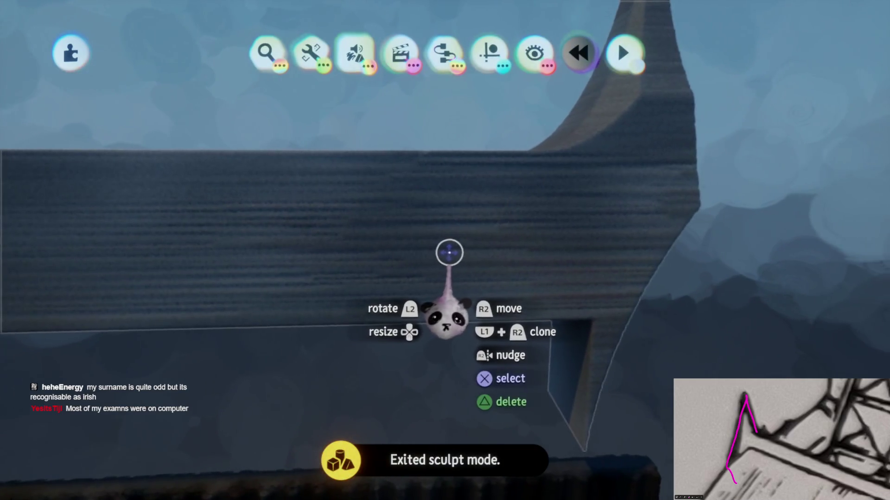
# Re-enter sculpting on the wall piece and stretch a curved shape down the wall.
pyautogui.doubleClick(446, 258)
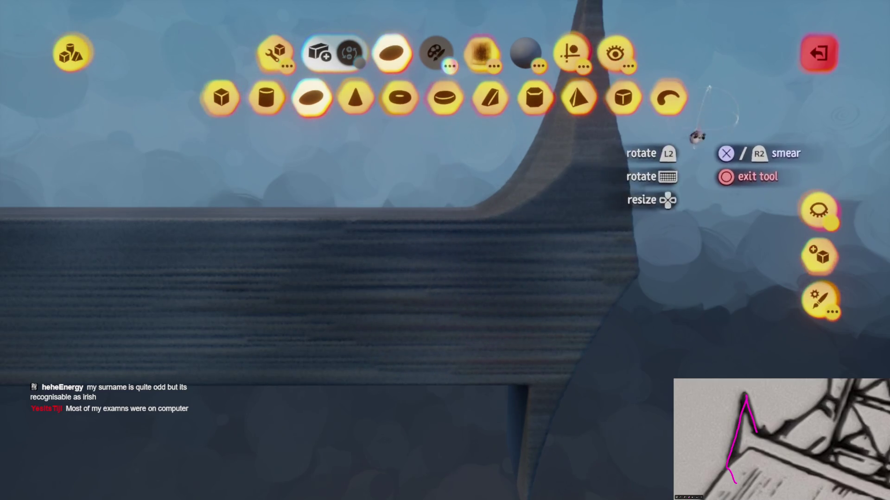
pyautogui.click(668, 97)
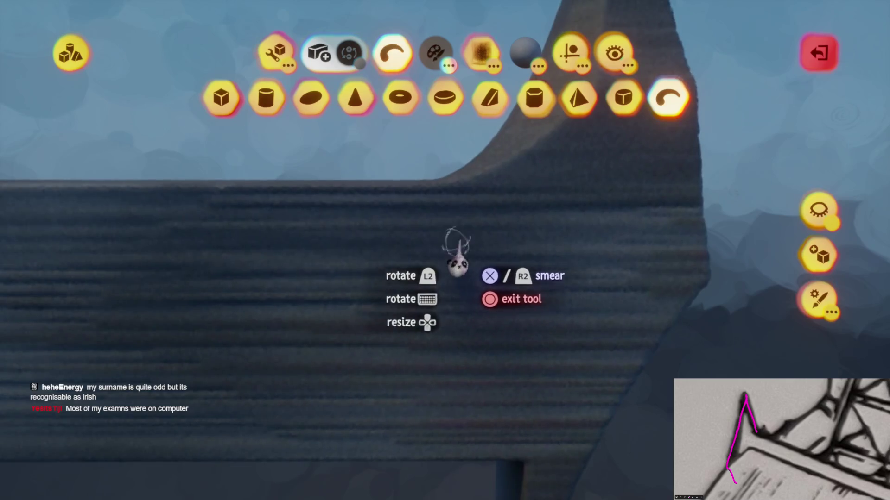
pyautogui.moveTo(459, 209)
pyautogui.mouseDown()
pyautogui.moveTo(452, 397)
pyautogui.moveTo(458, 89)
pyautogui.mouseUp()
pyautogui.press('Escape')
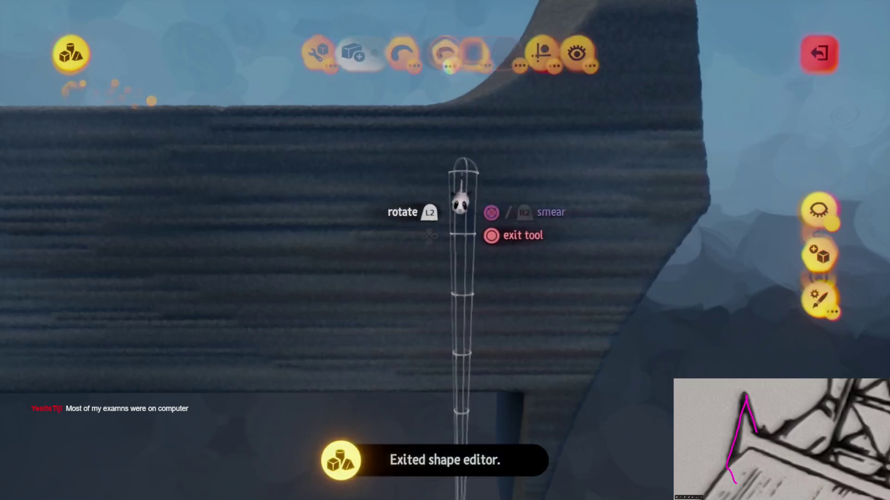
# Toggle between Spraypaint and the shape editor, undoing the accidental exit from spray painting.
pyautogui.click(446, 52)
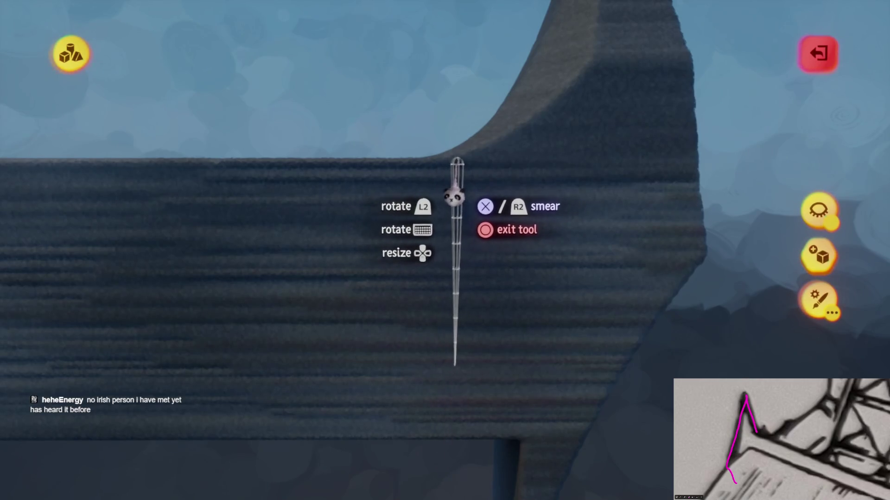
pyautogui.press('Escape')
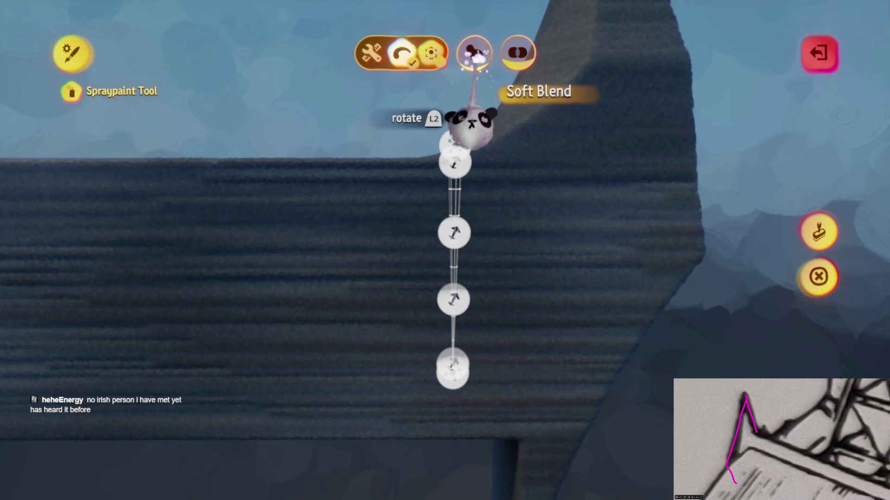
pyautogui.press('Escape')
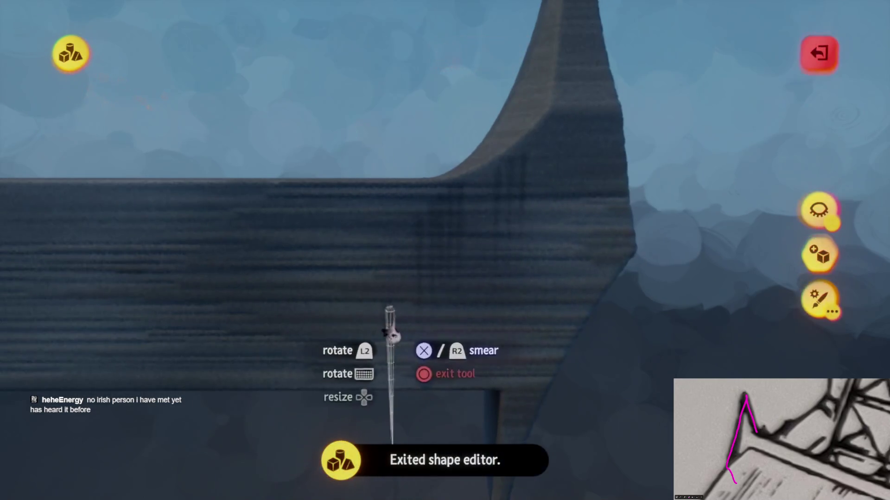
pyautogui.press('Escape')
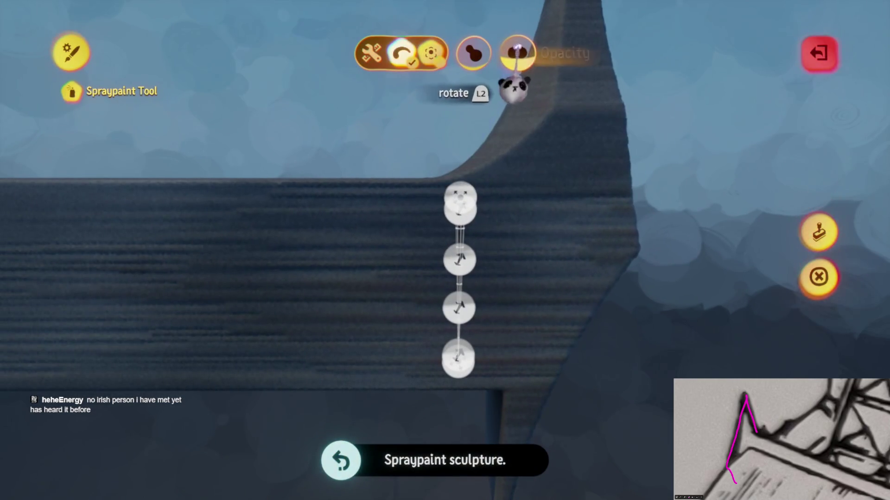
pyautogui.press('Escape')
pyautogui.press('Escape')
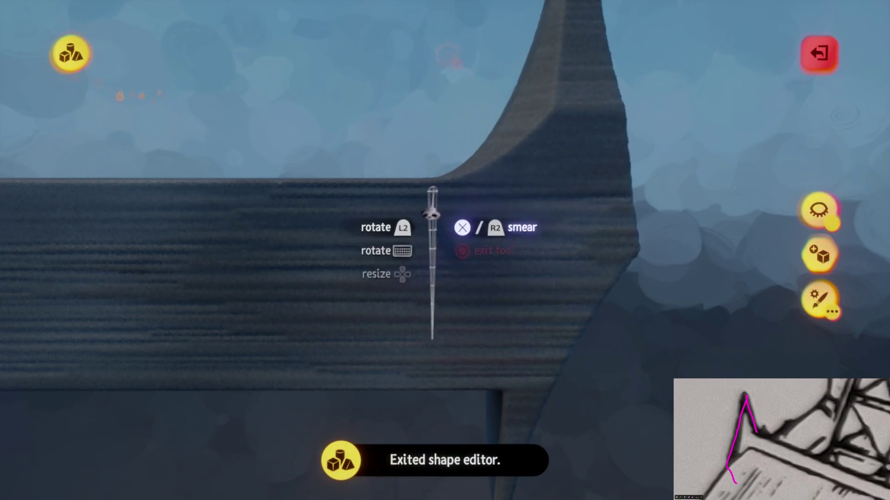
pyautogui.hotkey('ctrl', 'z')
pyautogui.hotkey('ctrl', 'z')
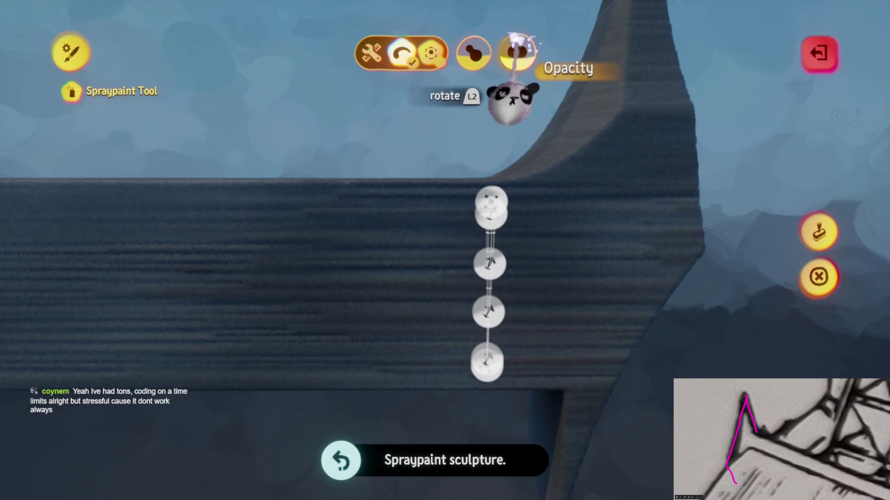
pyautogui.press('Escape')
pyautogui.press('Escape')
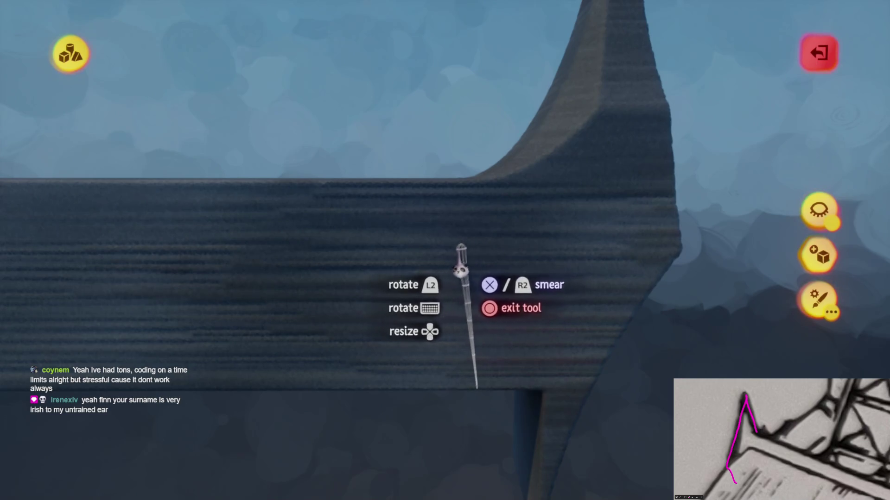
# Orbit around the horned wall, tilting down to its base and pulling back to show the tall peak.
pyautogui.moveTo(468, 278)
pyautogui.mouseDown()
pyautogui.moveTo(481, 258)
pyautogui.moveTo(482, 172)
pyautogui.moveTo(357, 205)
pyautogui.moveTo(520, 206)
pyautogui.moveTo(385, 216)
pyautogui.mouseUp()
pyautogui.moveTo(449, 238)
pyautogui.mouseDown()
pyautogui.moveTo(459, 204)
pyautogui.moveTo(362, 205)
pyautogui.moveTo(468, 215)
pyautogui.moveTo(413, 201)
pyautogui.moveTo(435, 201)
pyautogui.moveTo(463, 214)
pyautogui.moveTo(286, 199)
pyautogui.moveTo(463, 238)
pyautogui.moveTo(519, 148)
pyautogui.mouseUp()
pyautogui.moveTo(546, 215); pyautogui.dragTo(541, 227)
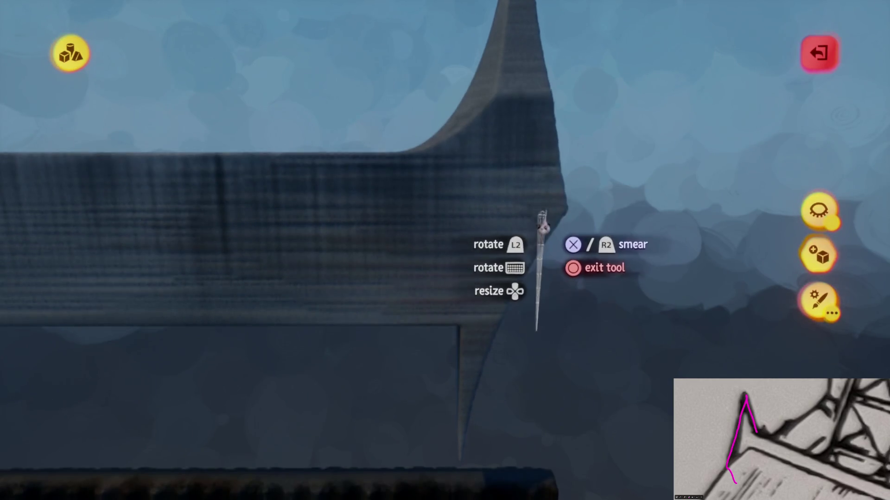
pyautogui.moveTo(500, 320)
pyautogui.mouseDown()
pyautogui.moveTo(470, 381)
pyautogui.moveTo(490, 249)
pyautogui.moveTo(505, 237)
pyautogui.moveTo(487, 79)
pyautogui.mouseUp()
pyautogui.moveTo(473, 112)
pyautogui.mouseDown()
pyautogui.moveTo(473, 120)
pyautogui.moveTo(444, 73)
pyautogui.mouseUp()
# Circle the tall peak and wall length, view the spire head-on, and bring up the colour palette.
pyautogui.moveTo(440, 112)
pyautogui.mouseDown()
pyautogui.moveTo(449, 65)
pyautogui.moveTo(450, 90)
pyautogui.moveTo(423, 148)
pyautogui.moveTo(444, 114)
pyautogui.moveTo(408, 79)
pyautogui.mouseUp()
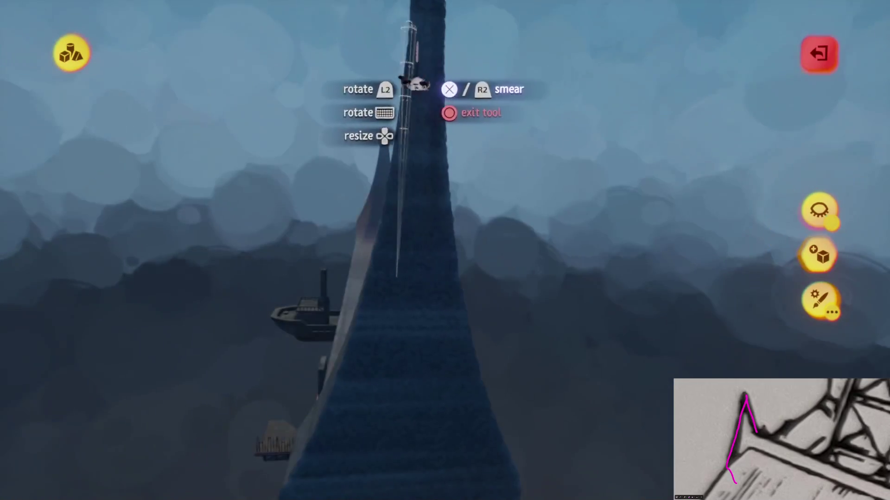
pyautogui.moveTo(407, 183)
pyautogui.mouseDown()
pyautogui.moveTo(433, 149)
pyautogui.moveTo(436, 109)
pyautogui.moveTo(417, 175)
pyautogui.moveTo(427, 182)
pyautogui.moveTo(387, 218)
pyautogui.moveTo(362, 222)
pyautogui.moveTo(441, 282)
pyautogui.moveTo(447, 298)
pyautogui.moveTo(440, 252)
pyautogui.moveTo(449, 157)
pyautogui.moveTo(457, 195)
pyautogui.moveTo(345, 186)
pyautogui.moveTo(428, 185)
pyautogui.moveTo(463, 175)
pyautogui.moveTo(429, 188)
pyautogui.moveTo(430, 200)
pyautogui.mouseUp()
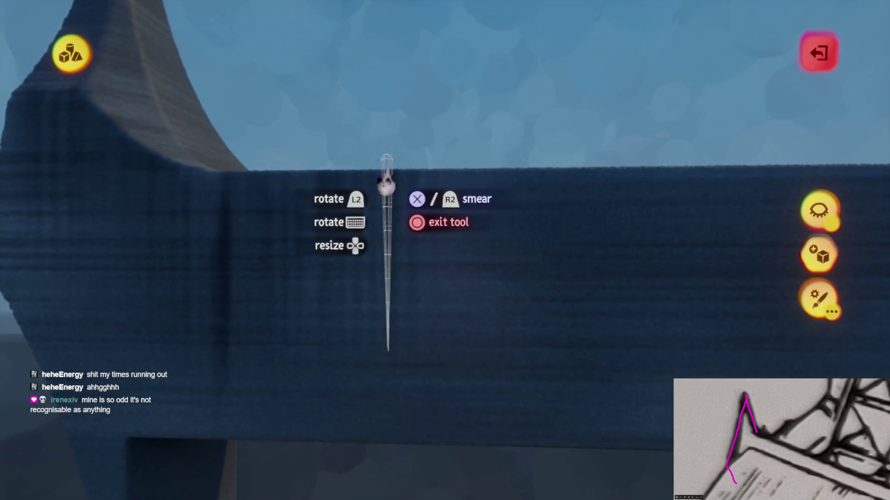
pyautogui.moveTo(417, 274)
pyautogui.mouseDown()
pyautogui.moveTo(434, 201)
pyautogui.moveTo(410, 200)
pyautogui.moveTo(410, 192)
pyautogui.moveTo(475, 188)
pyautogui.moveTo(363, 204)
pyautogui.moveTo(507, 195)
pyautogui.moveTo(445, 206)
pyautogui.moveTo(461, 174)
pyautogui.mouseUp()
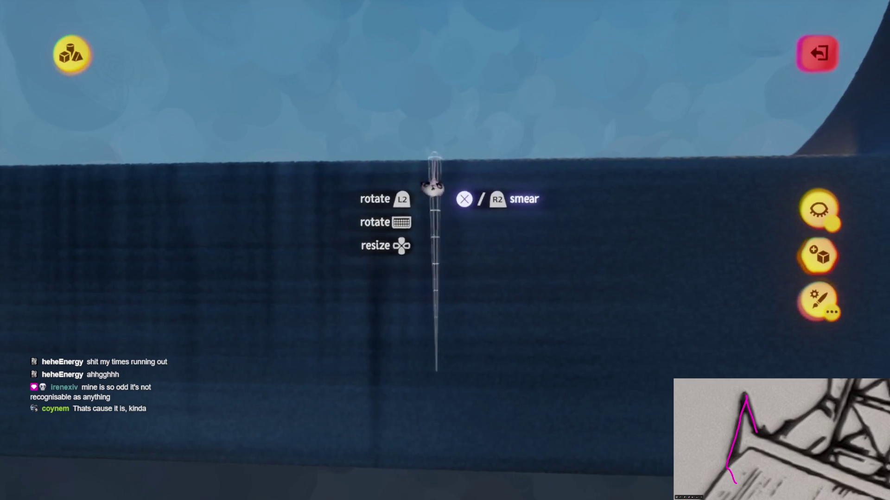
pyautogui.moveTo(437, 171)
pyautogui.mouseDown()
pyautogui.moveTo(477, 183)
pyautogui.moveTo(463, 195)
pyautogui.moveTo(389, 364)
pyautogui.moveTo(453, 199)
pyautogui.moveTo(521, 159)
pyautogui.moveTo(440, 238)
pyautogui.moveTo(440, 297)
pyautogui.moveTo(433, 269)
pyautogui.moveTo(449, 220)
pyautogui.moveTo(431, 226)
pyautogui.moveTo(431, 216)
pyautogui.moveTo(447, 225)
pyautogui.moveTo(459, 255)
pyautogui.mouseUp()
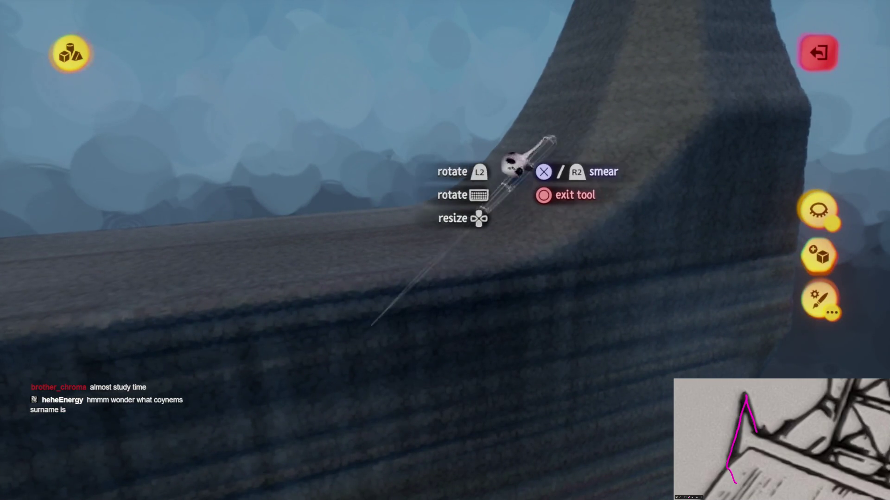
pyautogui.moveTo(510, 152)
pyautogui.mouseDown()
pyautogui.moveTo(318, 377)
pyautogui.moveTo(453, 367)
pyautogui.moveTo(487, 258)
pyautogui.moveTo(454, 262)
pyautogui.moveTo(477, 266)
pyautogui.moveTo(457, 260)
pyautogui.moveTo(476, 278)
pyautogui.mouseUp()
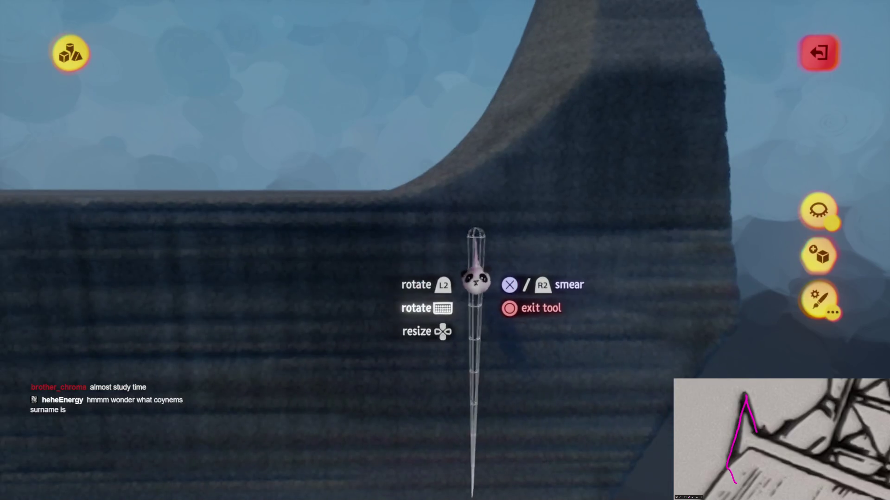
pyautogui.press('Escape')
# Pick a shade from the expanded orange swatch, tint the horned wall, and leave sculpting.
pyautogui.click(436, 52)
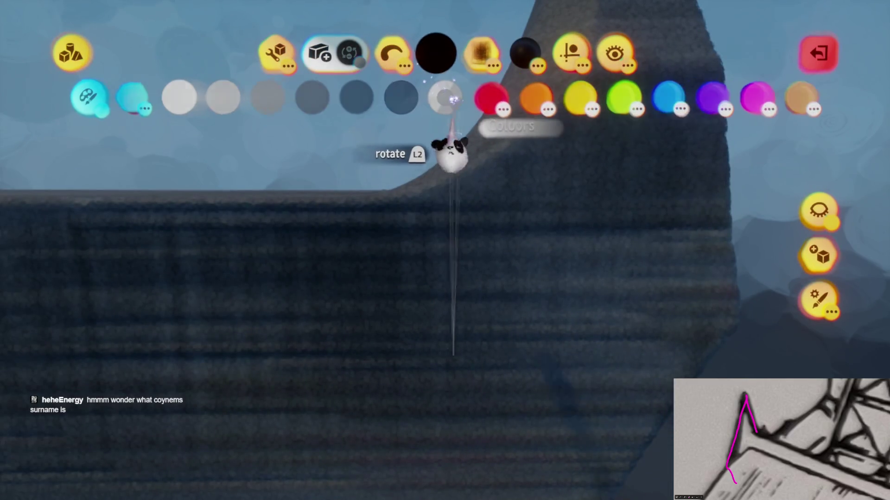
pyautogui.click(542, 97)
pyautogui.click(586, 97)
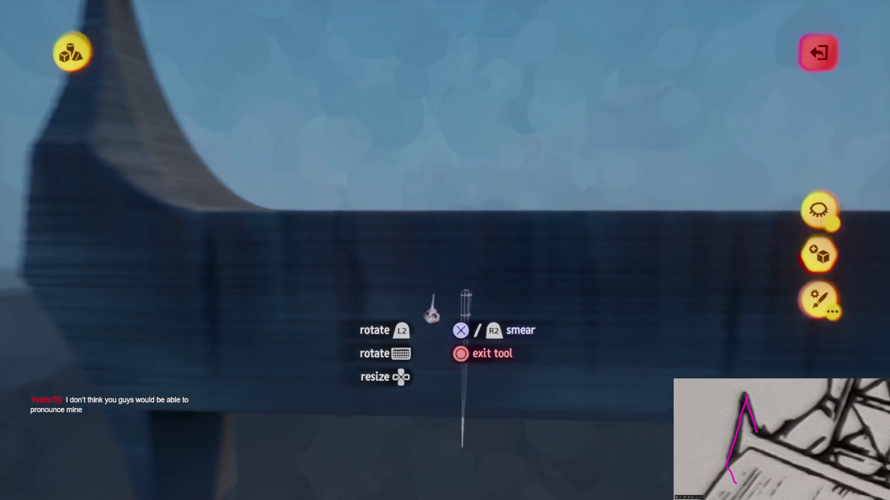
pyautogui.press('Escape')
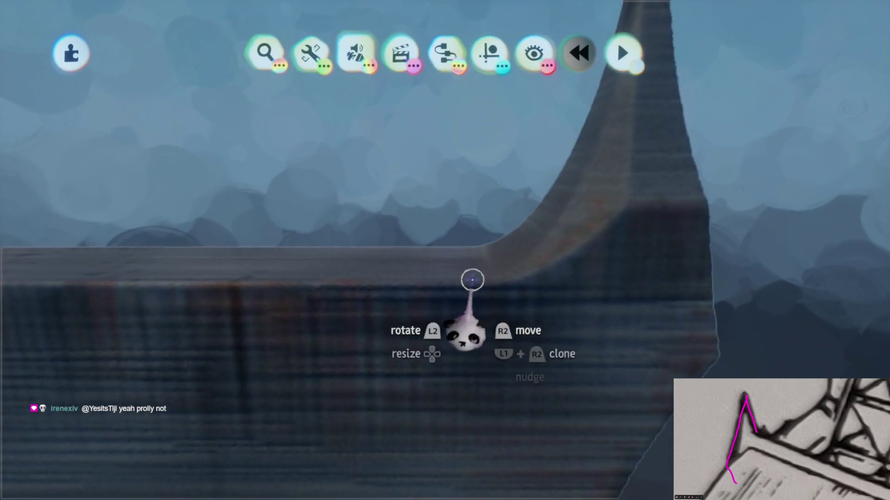
# Reopen the wall sculpture with a sphere brush and turn on mirror symmetry on two axes.
pyautogui.doubleClick(472, 280)
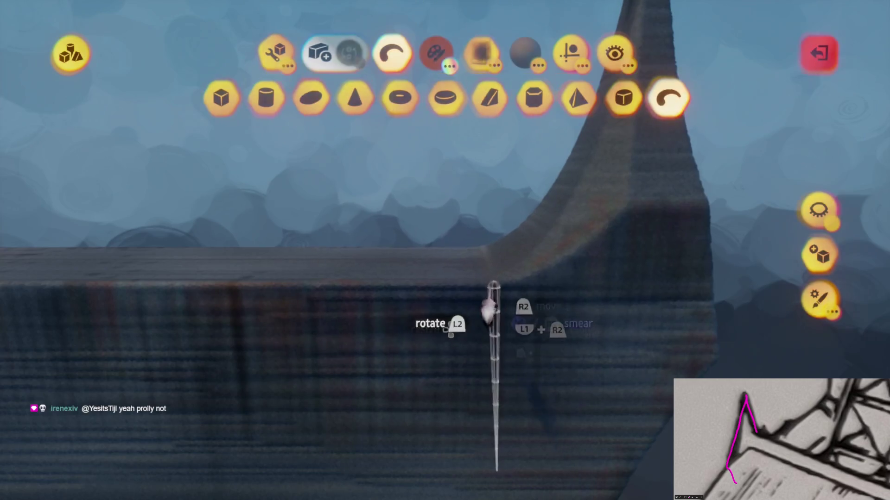
pyautogui.click(312, 97)
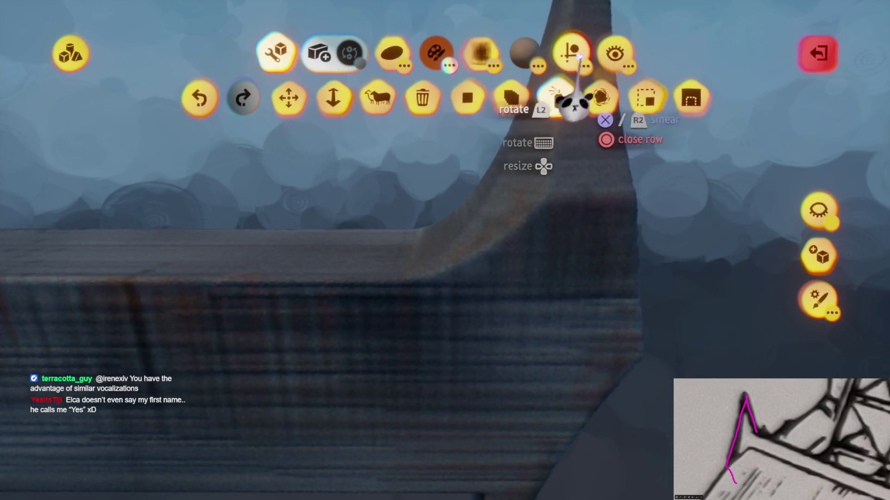
pyautogui.click(571, 52)
pyautogui.click(515, 99)
pyautogui.click(440, 98)
# Choose a new pale paint colour on the colour wheel and switch to spray painting.
pyautogui.press('c')
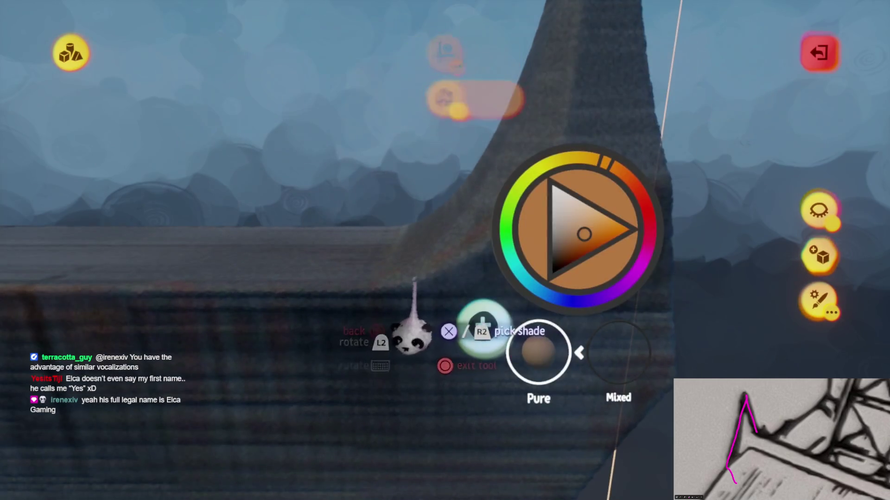
pyautogui.press('c')
pyautogui.press('c')
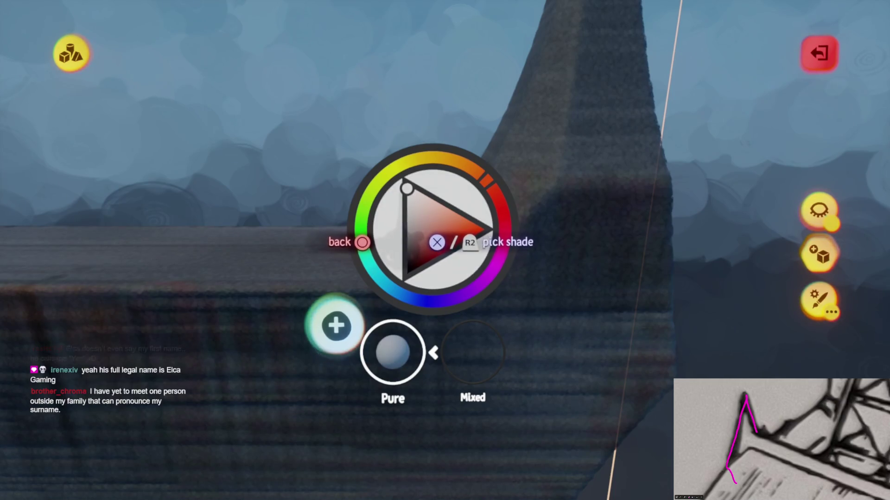
pyautogui.press('c')
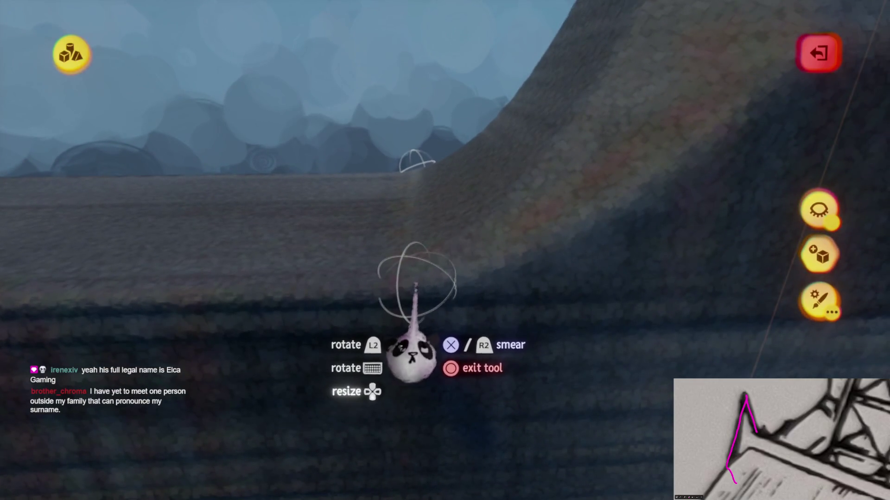
pyautogui.press('Escape')
pyautogui.press('Escape')
# Adjust the spray opacity and spray pale paint up the tall column's narrowing shaft.
pyautogui.moveTo(505, 56)
pyautogui.mouseDown()
pyautogui.moveTo(512, 92)
pyautogui.moveTo(492, 164)
pyautogui.mouseUp()
pyautogui.press('Escape')
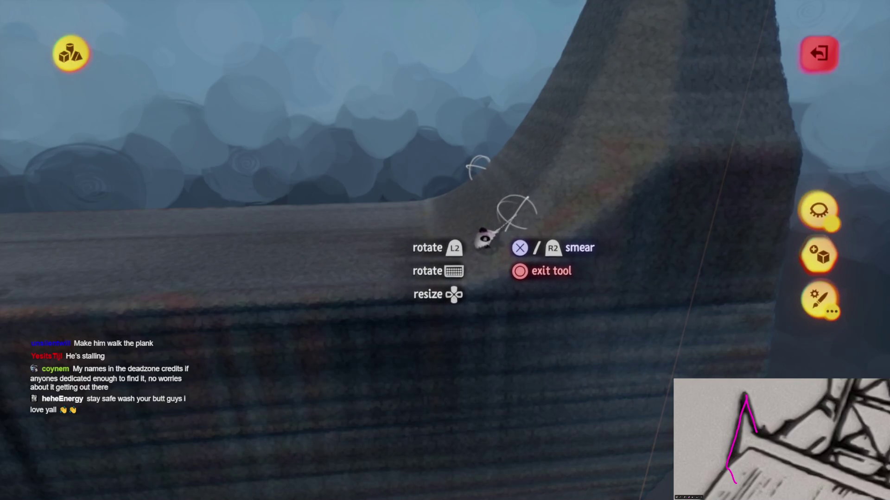
pyautogui.moveTo(429, 301)
pyautogui.mouseDown()
pyautogui.moveTo(273, 348)
pyautogui.moveTo(461, 347)
pyautogui.moveTo(447, 334)
pyautogui.moveTo(345, 357)
pyautogui.moveTo(397, 321)
pyautogui.moveTo(421, 229)
pyautogui.moveTo(440, 315)
pyautogui.moveTo(433, 288)
pyautogui.moveTo(398, 371)
pyautogui.moveTo(409, 318)
pyautogui.moveTo(385, 255)
pyautogui.moveTo(394, 246)
pyautogui.mouseUp()
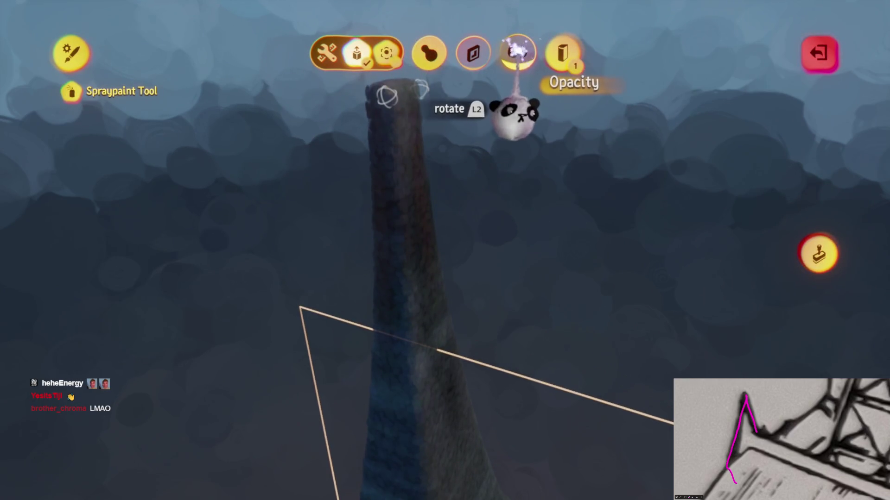
pyautogui.press('Escape')
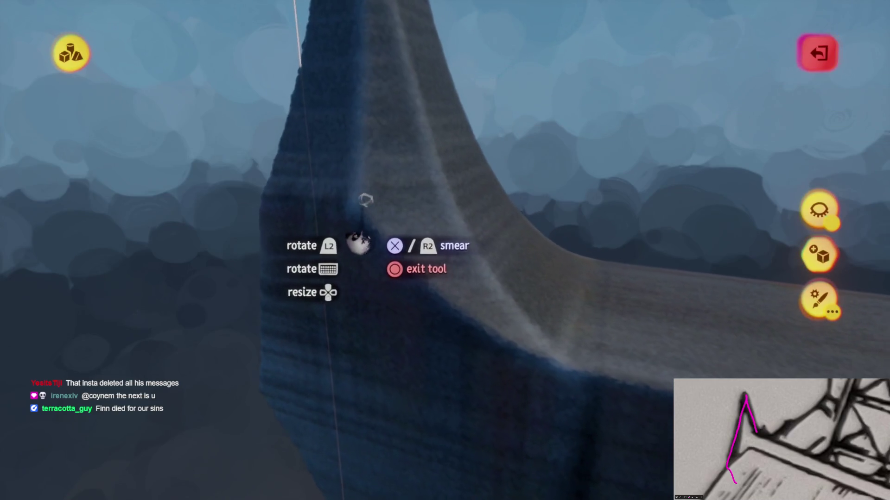
# Undo a stray spray, finish spraying the wall's top edges lighter grey, and exit sculpting.
pyautogui.hotkey('ctrl', 'z')
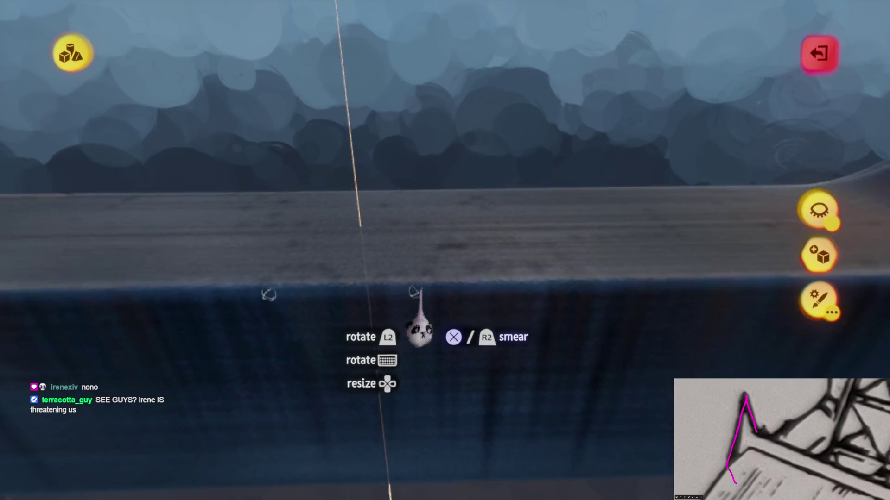
pyautogui.press('Escape')
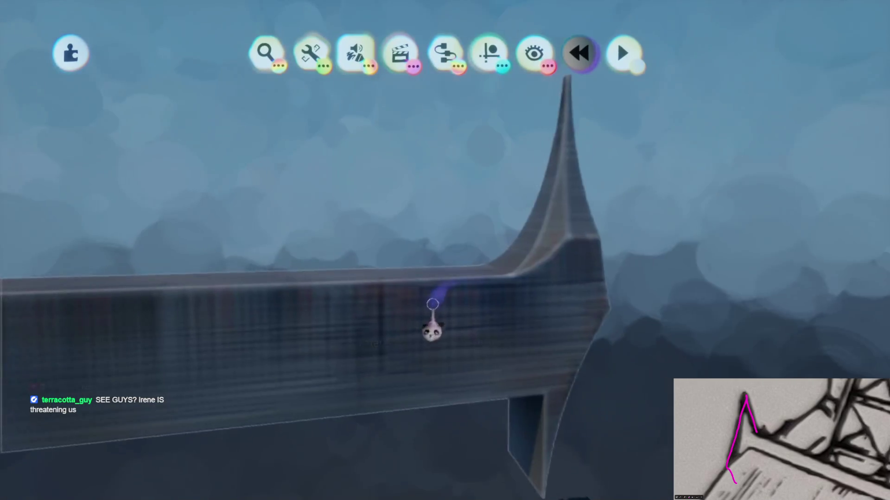
# Set the wall sculpture's Metalness to 100% in Outer Properties and close the panel.
pyautogui.click(431, 318)
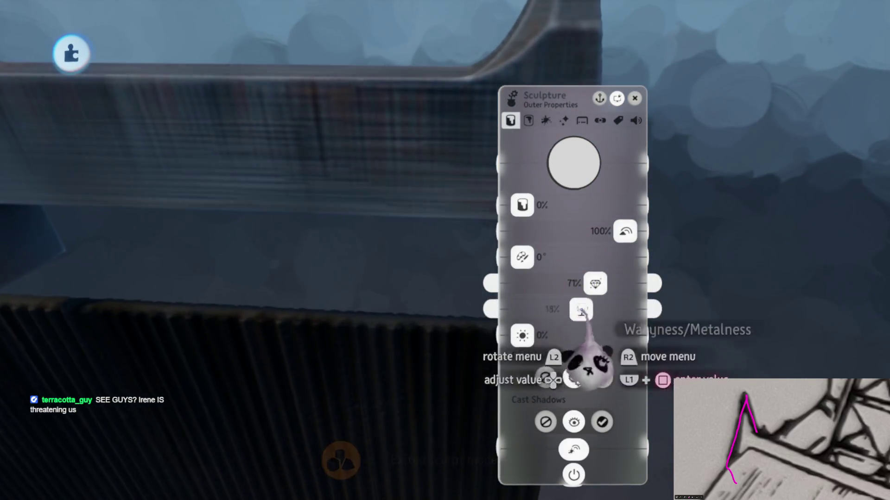
pyautogui.moveTo(573, 309); pyautogui.dragTo(625, 309)
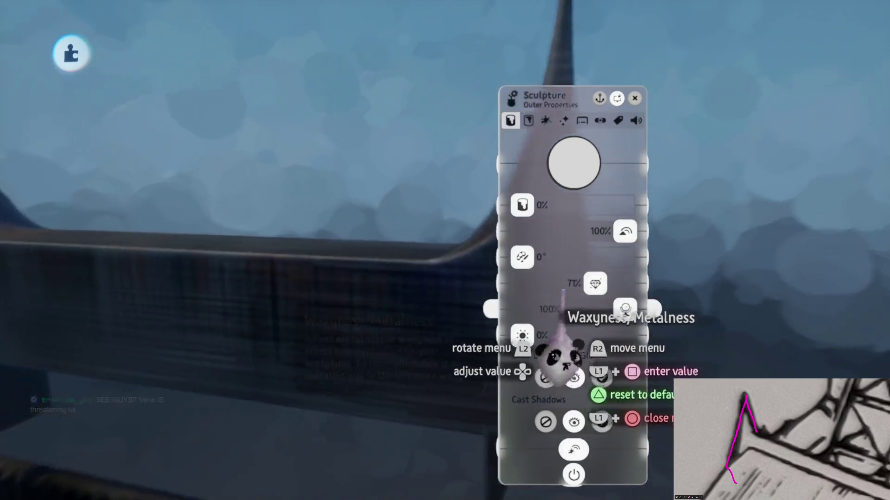
pyautogui.click(546, 121)
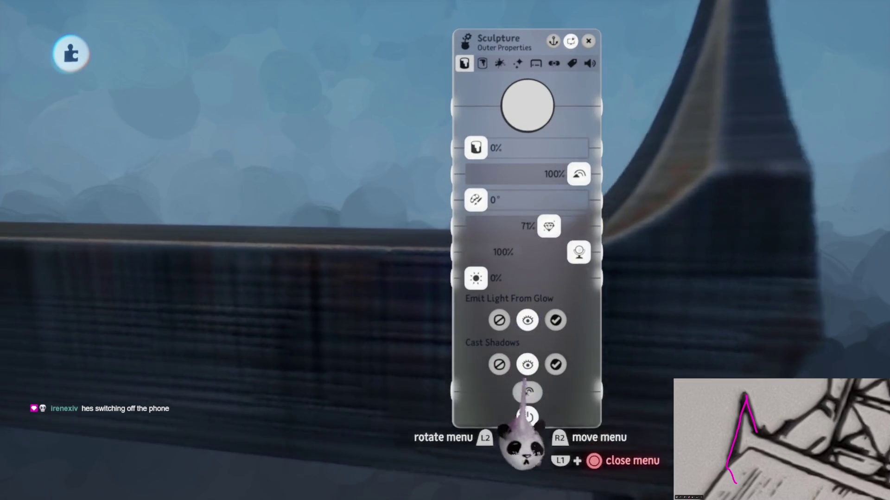
pyautogui.press('Escape')
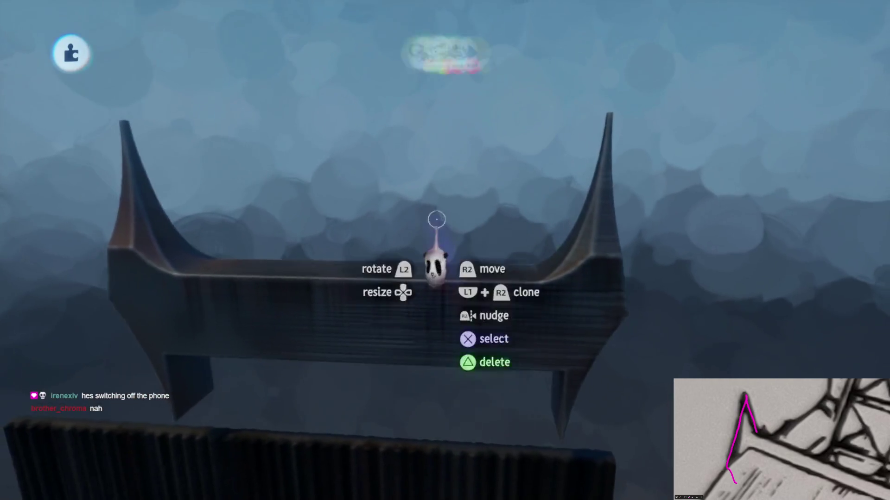
# Turn on grid snapping from the guides options and dismiss the stamp search.
pyautogui.click(489, 54)
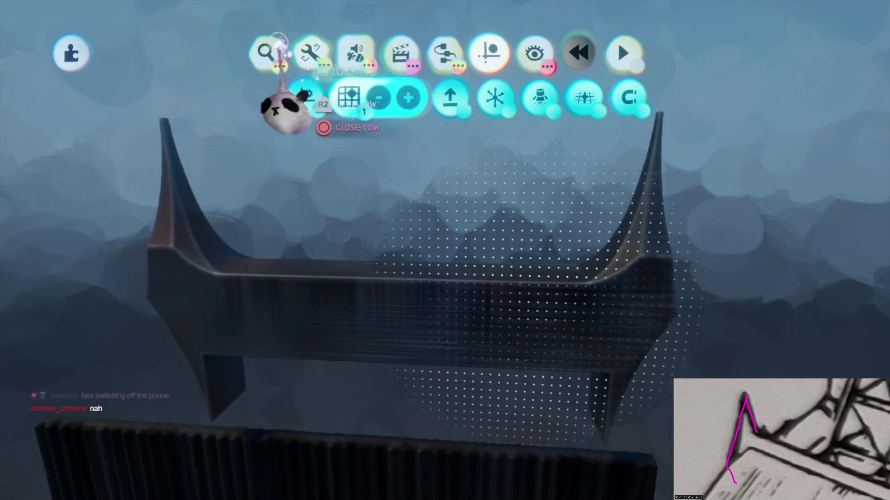
pyautogui.click(266, 52)
pyautogui.press('Escape')
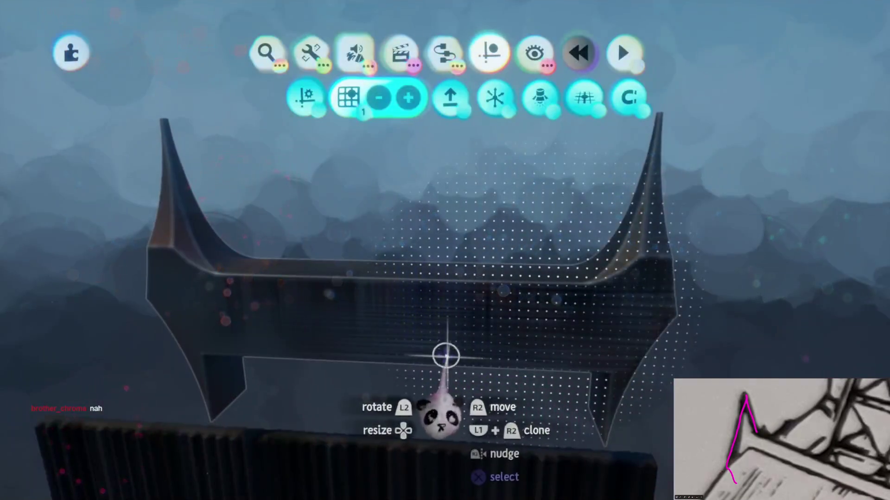
# Reopen the wall sculpture and stamp a subtracting Cutout box into the beam.
pyautogui.click(445, 357)
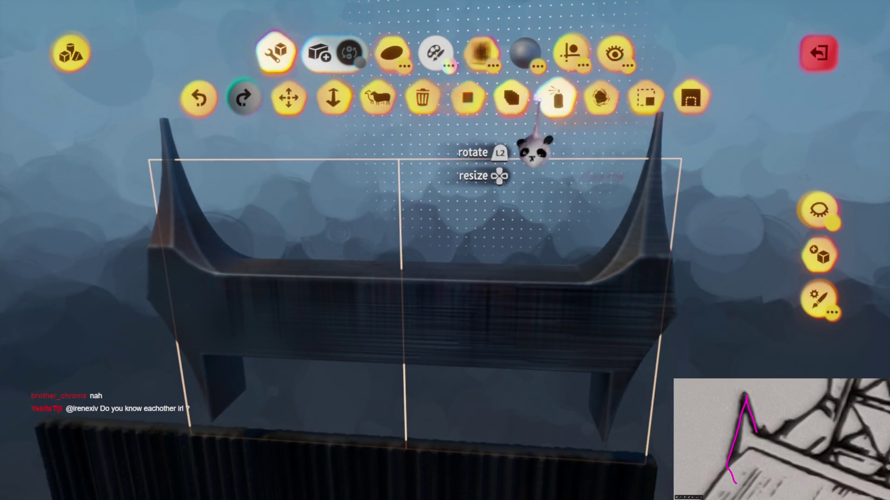
pyautogui.click(571, 52)
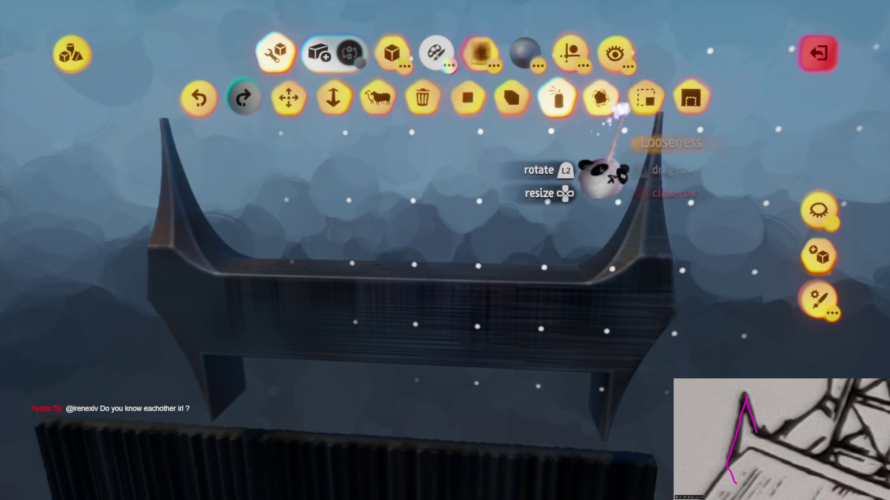
pyautogui.click(690, 97)
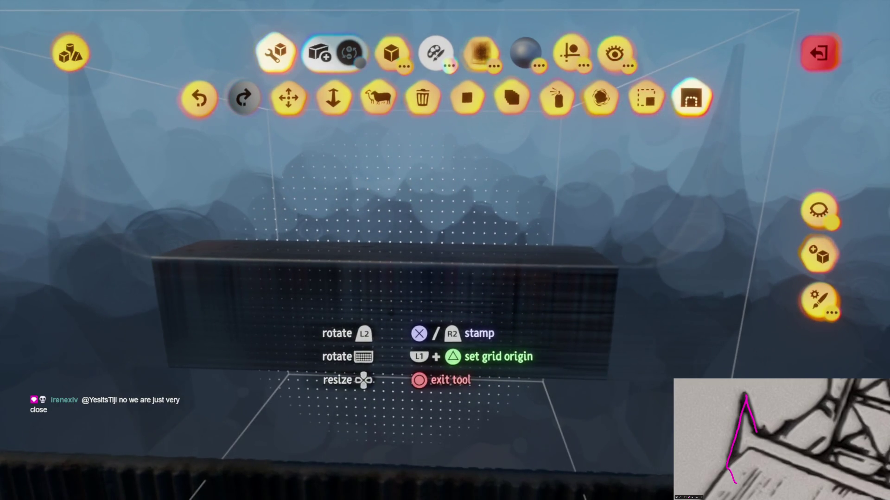
pyautogui.click(394, 316)
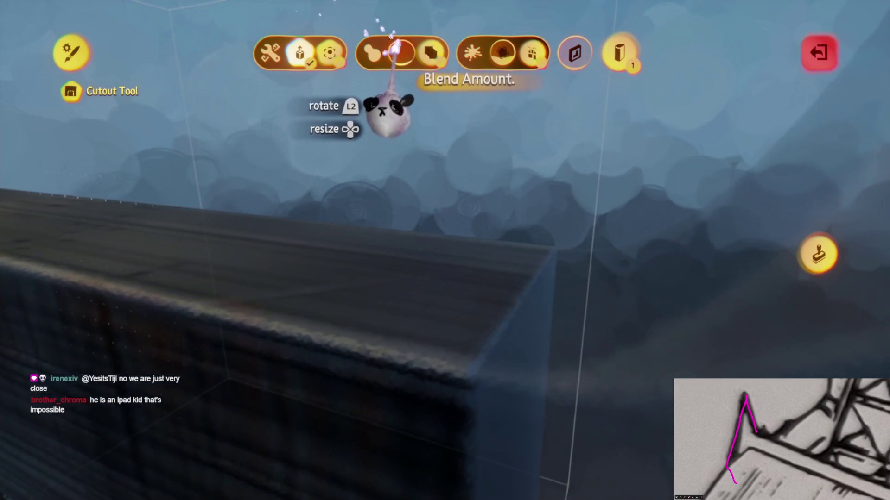
pyautogui.press('Escape')
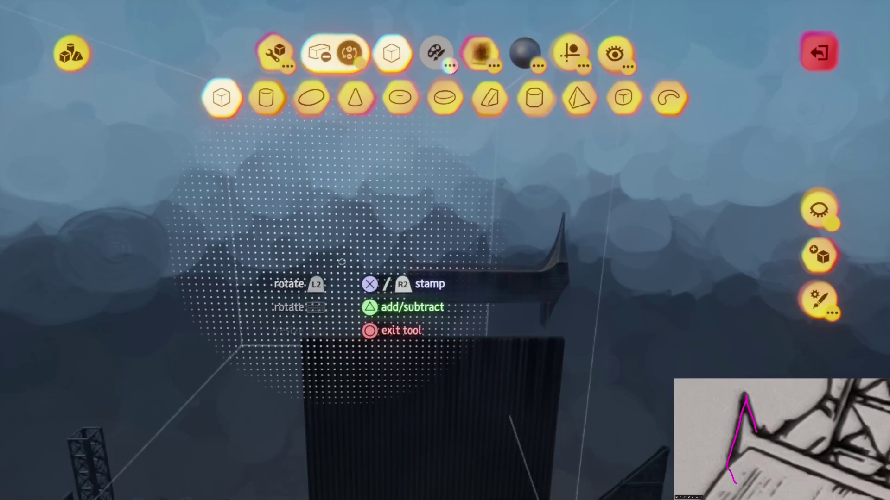
# Exit sculpting, move in close to the beam, and pick a snapping guide option.
pyautogui.press('Escape')
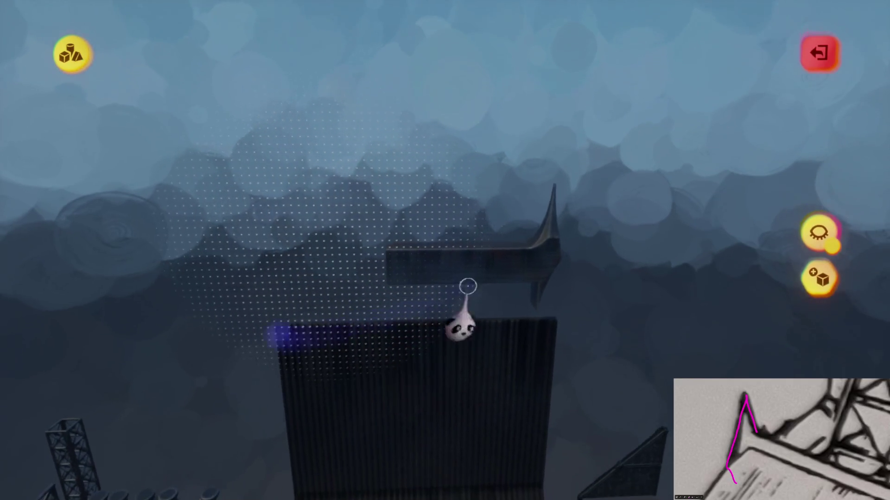
pyautogui.press('Escape')
pyautogui.moveTo(461, 358)
pyautogui.mouseDown()
pyautogui.moveTo(469, 279)
pyautogui.moveTo(417, 314)
pyautogui.moveTo(423, 322)
pyautogui.moveTo(402, 288)
pyautogui.moveTo(330, 285)
pyautogui.mouseUp()
pyautogui.click(489, 52)
pyautogui.click(494, 95)
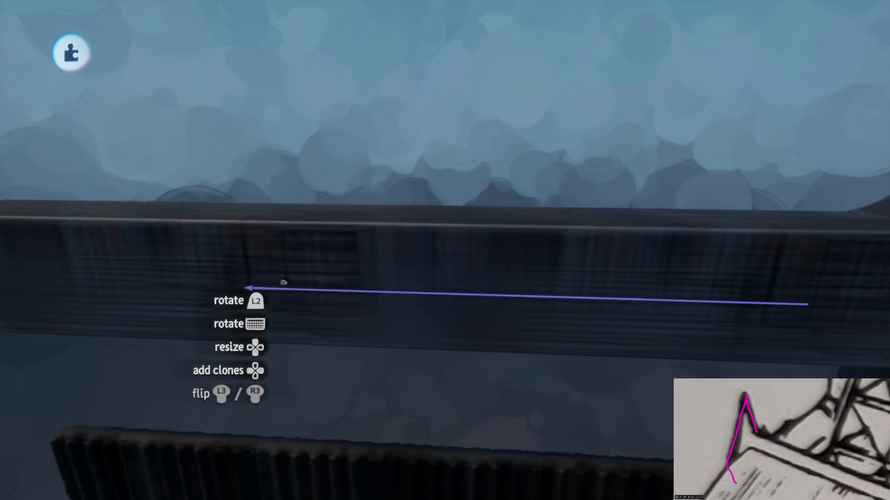
# Clone the beam and slide the straight block and spiked piece until they sit side by side.
pyautogui.moveTo(277, 289); pyautogui.dragTo(368, 338)
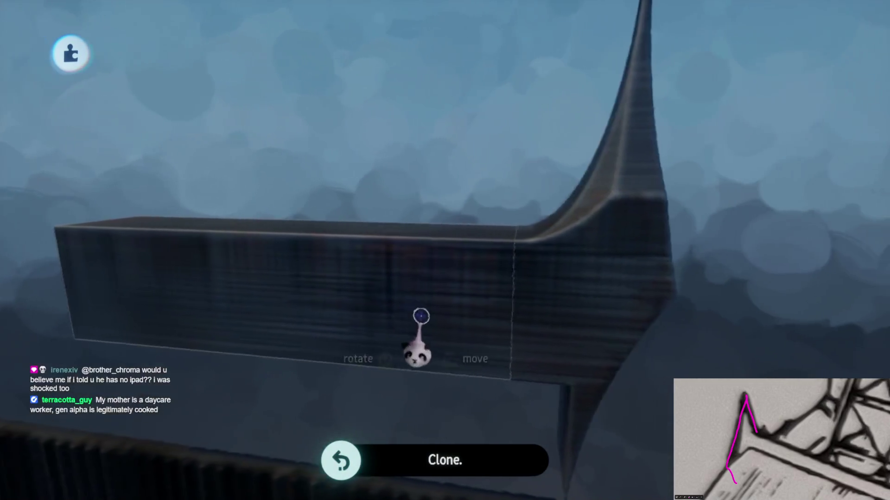
pyautogui.moveTo(407, 99); pyautogui.dragTo(422, 387)
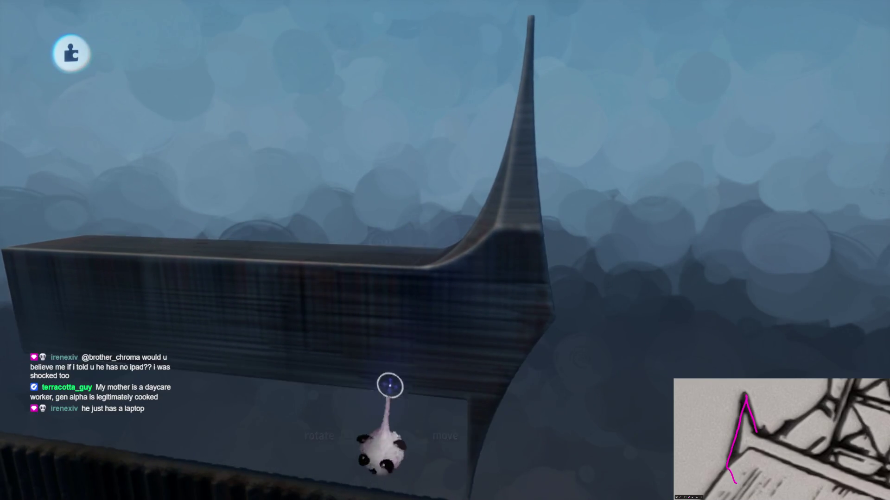
pyautogui.moveTo(371, 339); pyautogui.dragTo(357, 375)
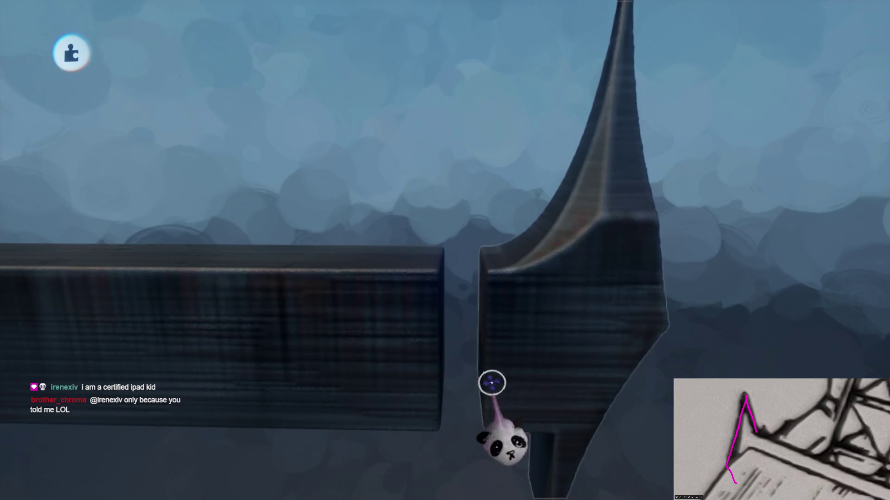
pyautogui.moveTo(532, 224)
pyautogui.mouseDown()
pyautogui.moveTo(487, 181)
pyautogui.moveTo(523, 123)
pyautogui.moveTo(453, 41)
pyautogui.moveTo(417, 35)
pyautogui.mouseUp()
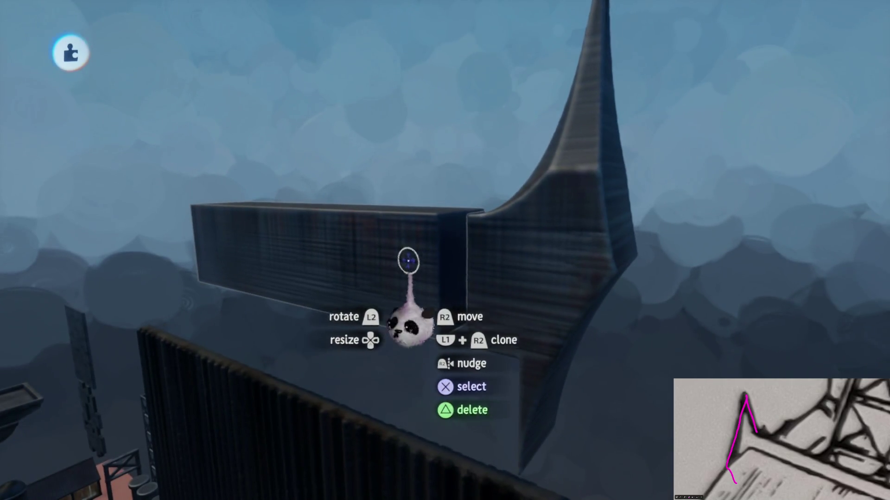
# Delete the block and spike pieces, then undo the deletion.
pyautogui.click(536, 252)
pyautogui.press('Delete')
pyautogui.hotkey('ctrl', 'z')
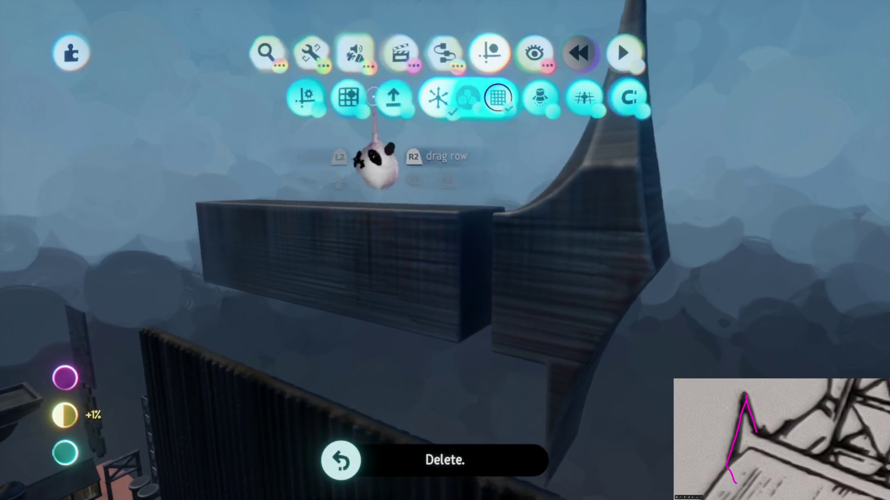
# Save a new version of Prison Rig (Imprisoned) Assets online as private.
pyautogui.click(310, 52)
pyautogui.click(669, 98)
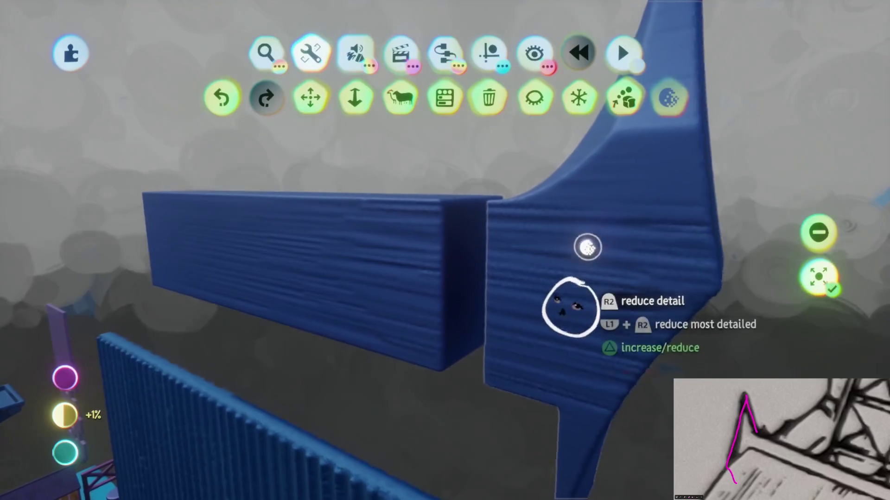
pyautogui.press('Escape')
pyautogui.press('Escape')
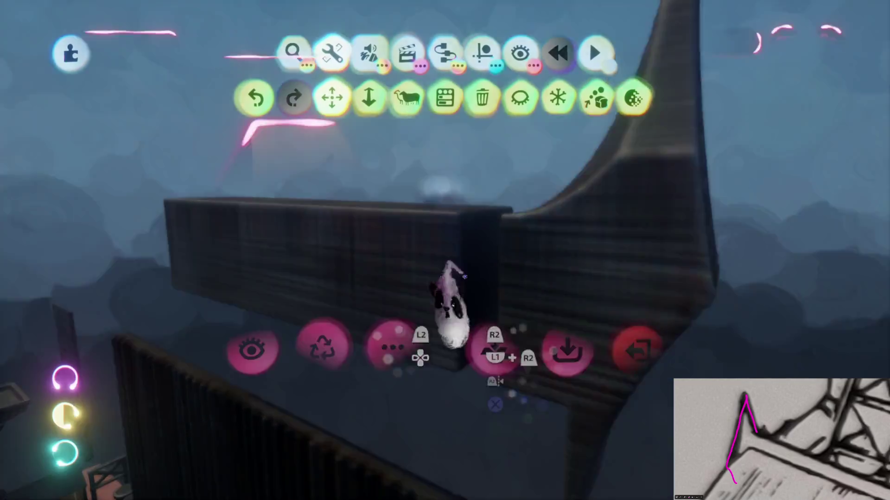
pyautogui.click(566, 333)
pyautogui.click(690, 265)
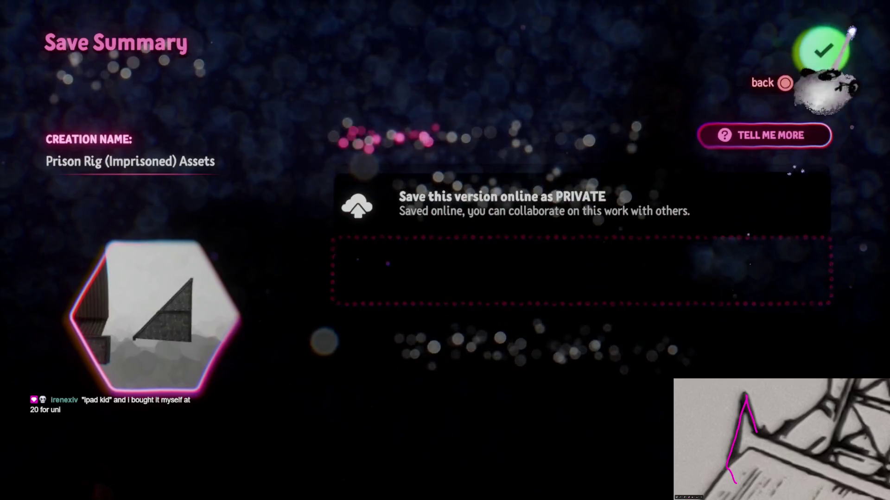
# Finish the private online save and exit to My Creations, where Prison Rig (Imprisoned) lists 39 versions.
pyautogui.click(804, 58)
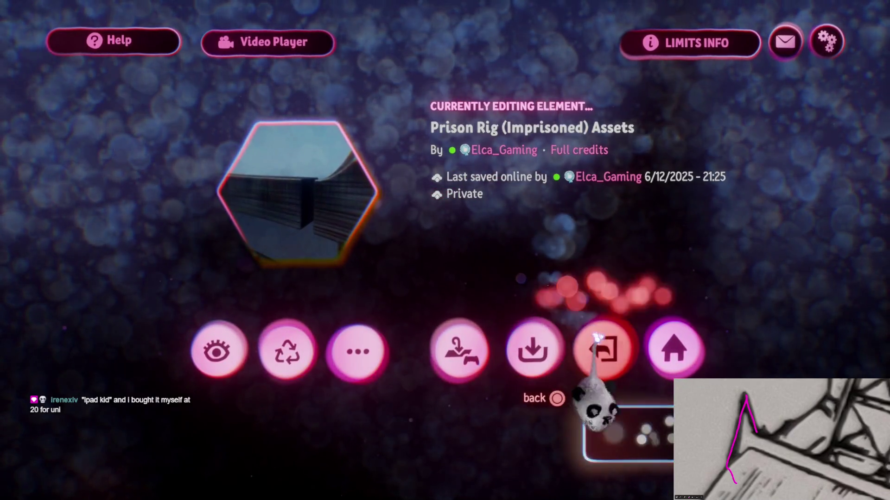
pyautogui.click(604, 347)
pyautogui.click(603, 347)
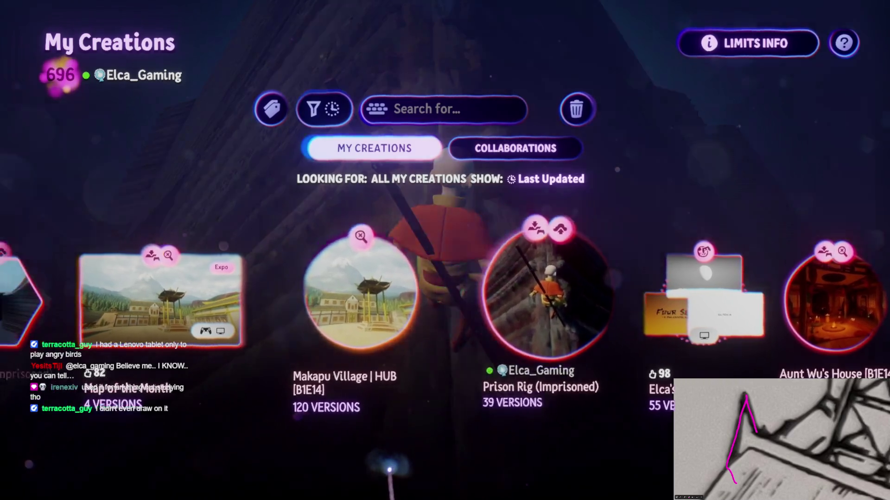
# Open Prison Rig (Imprisoned) from My Creations and switch into edit mode.
pyautogui.press('Escape')
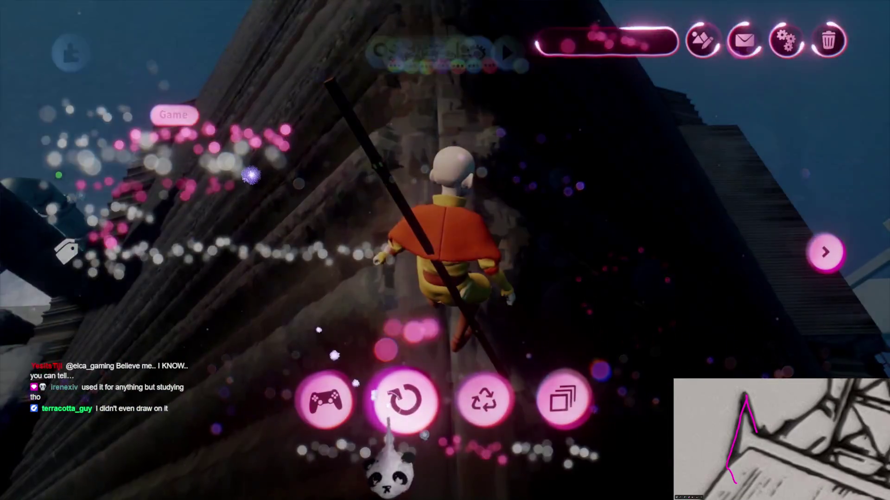
pyautogui.press('Tab')
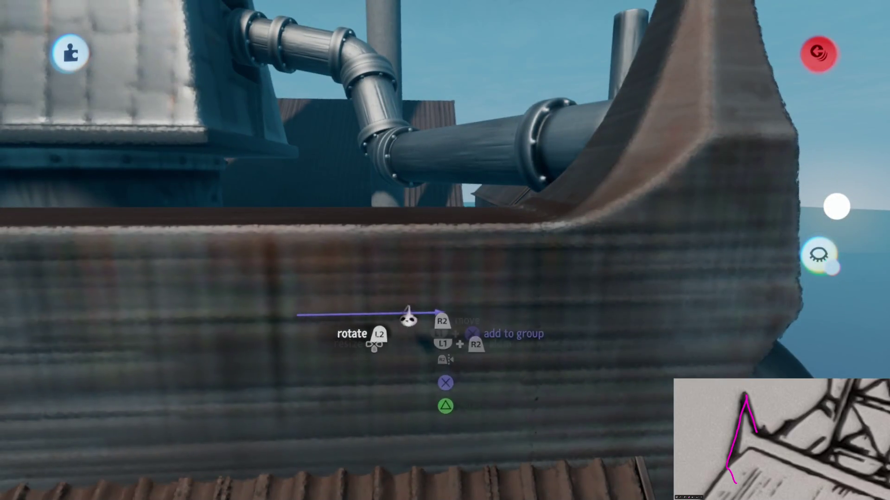
# Lower the large dark wall block onto the factory roof, flush against its neighbour.
pyautogui.press('Escape')
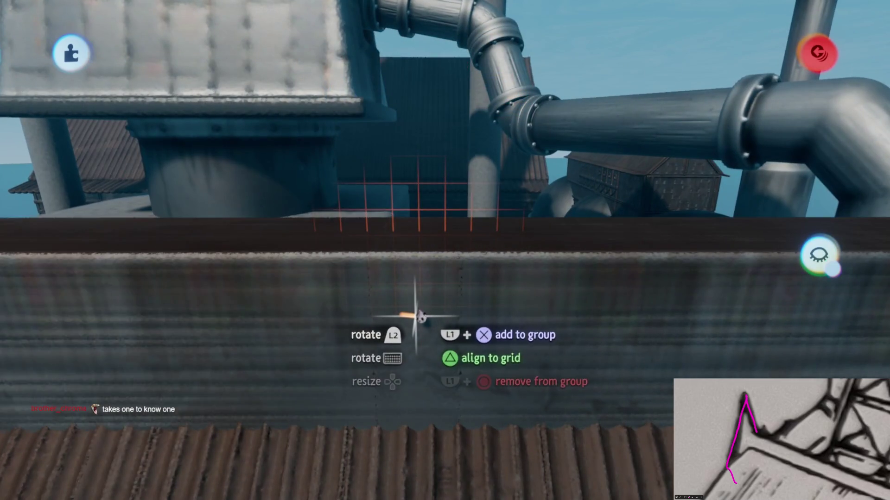
pyautogui.moveTo(419, 316); pyautogui.dragTo(361, 321)
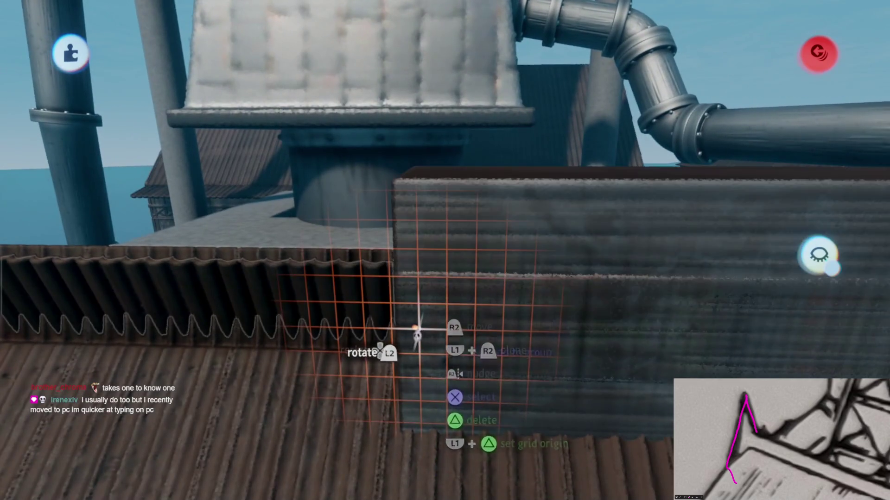
pyautogui.moveTo(416, 331)
pyautogui.mouseDown()
pyautogui.moveTo(387, 318)
pyautogui.moveTo(423, 307)
pyautogui.mouseUp()
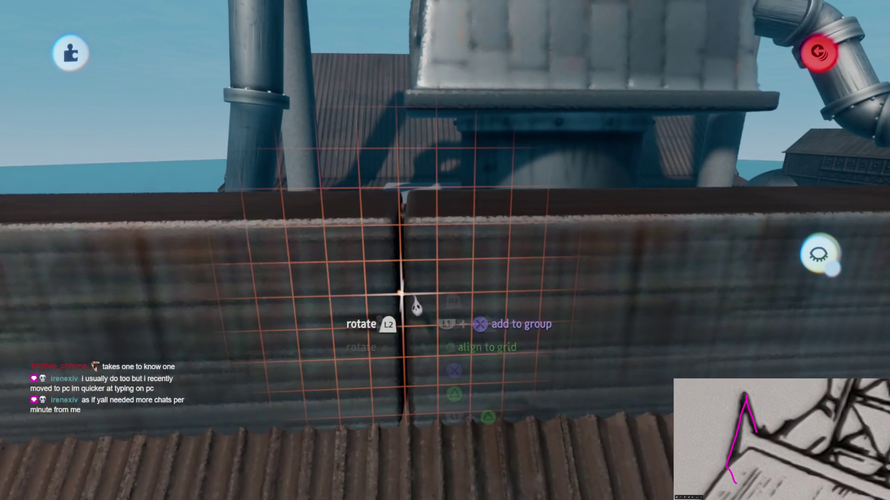
pyautogui.moveTo(437, 294); pyautogui.dragTo(426, 307)
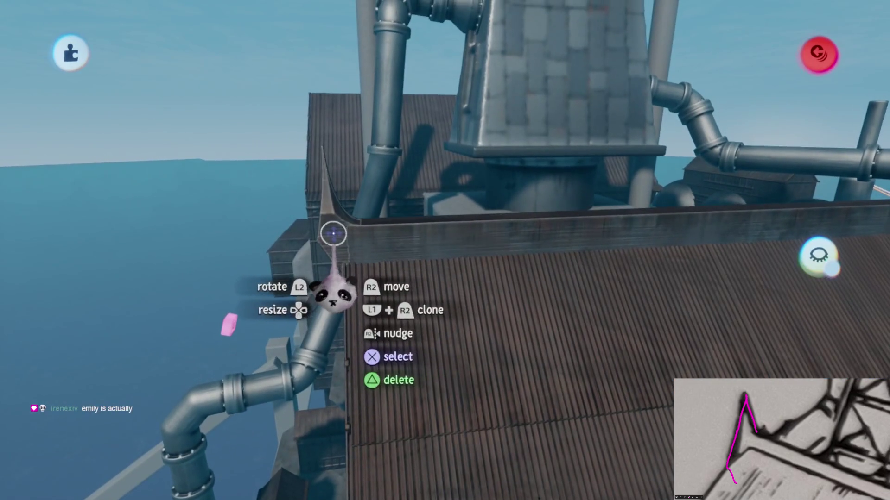
# Add the roof wall piece to the selection and clone the selected wall pieces.
pyautogui.click(437, 232)
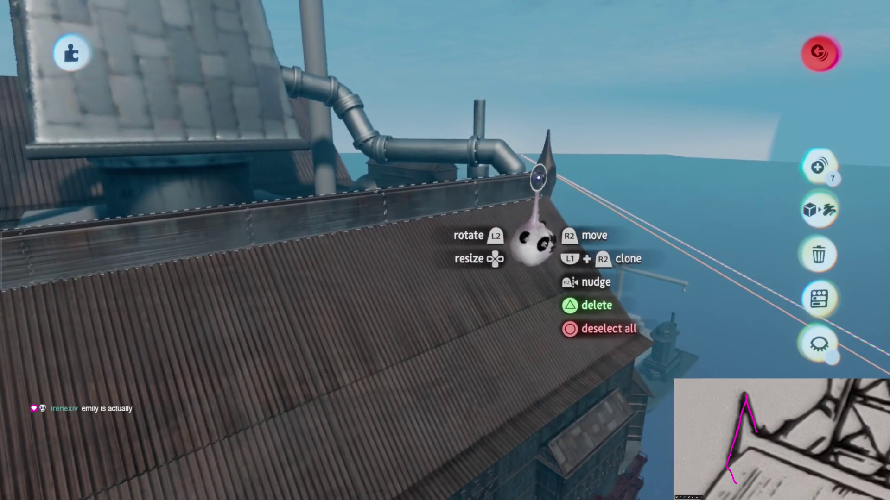
pyautogui.moveTo(538, 175); pyautogui.dragTo(506, 193)
pyautogui.press('Tab')
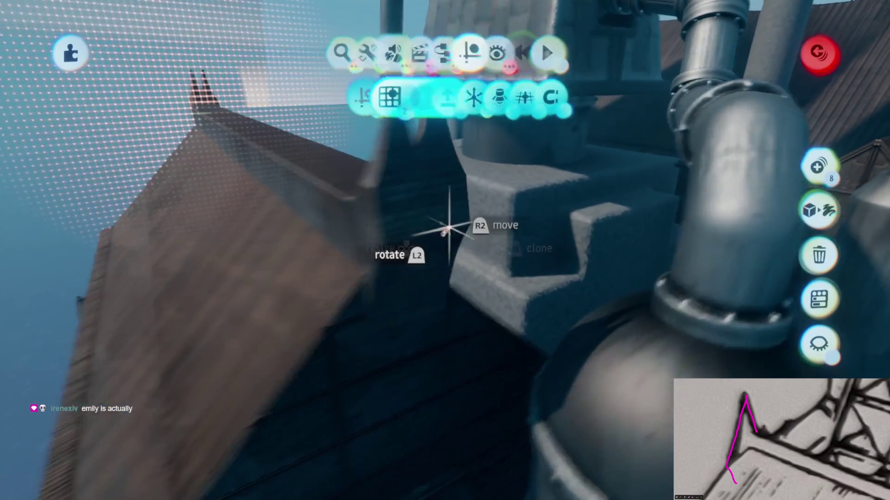
pyautogui.press('Escape')
# Move the horned spire piece onto the roof ridge and turn on grid-snapped Precise Move.
pyautogui.moveTo(445, 229)
pyautogui.mouseDown()
pyautogui.moveTo(447, 218)
pyautogui.moveTo(433, 258)
pyautogui.moveTo(512, 95)
pyautogui.moveTo(453, 205)
pyautogui.moveTo(449, 174)
pyautogui.moveTo(453, 205)
pyautogui.moveTo(501, 187)
pyautogui.moveTo(484, 171)
pyautogui.mouseUp()
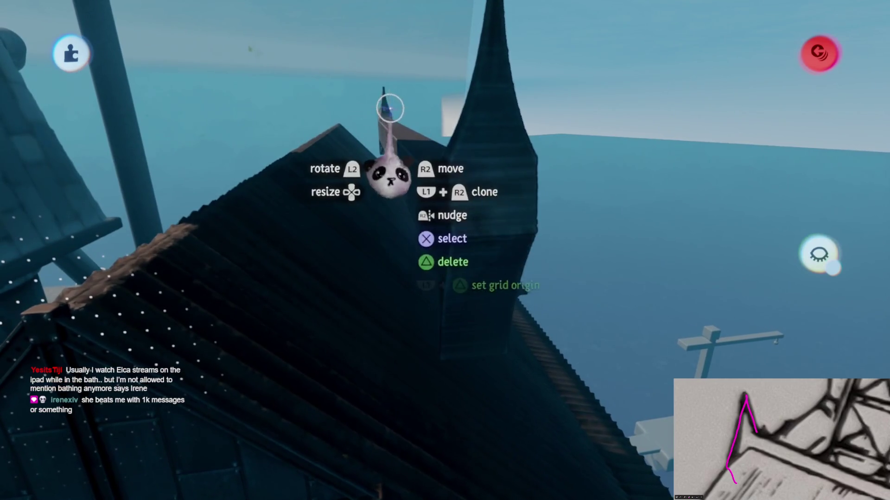
pyautogui.moveTo(484, 195)
pyautogui.mouseDown()
pyautogui.moveTo(514, 183)
pyautogui.moveTo(501, 199)
pyautogui.moveTo(463, 198)
pyautogui.moveTo(473, 178)
pyautogui.mouseUp()
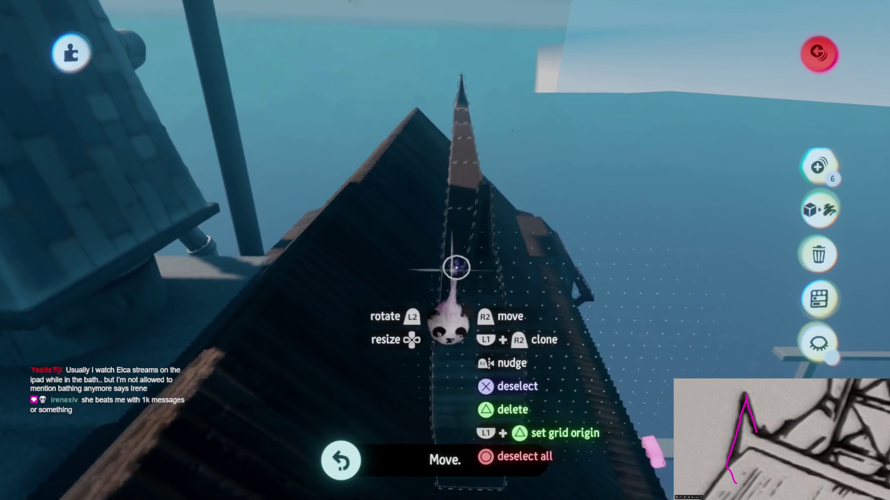
pyautogui.moveTo(461, 232)
pyautogui.mouseDown()
pyautogui.moveTo(455, 249)
pyautogui.moveTo(441, 178)
pyautogui.moveTo(444, 83)
pyautogui.moveTo(417, 88)
pyautogui.moveTo(456, 93)
pyautogui.moveTo(453, 80)
pyautogui.moveTo(447, 148)
pyautogui.moveTo(373, 269)
pyautogui.moveTo(414, 235)
pyautogui.mouseUp()
pyautogui.moveTo(422, 148)
pyautogui.mouseDown()
pyautogui.moveTo(448, 129)
pyautogui.moveTo(424, 155)
pyautogui.mouseUp()
pyautogui.moveTo(492, 359)
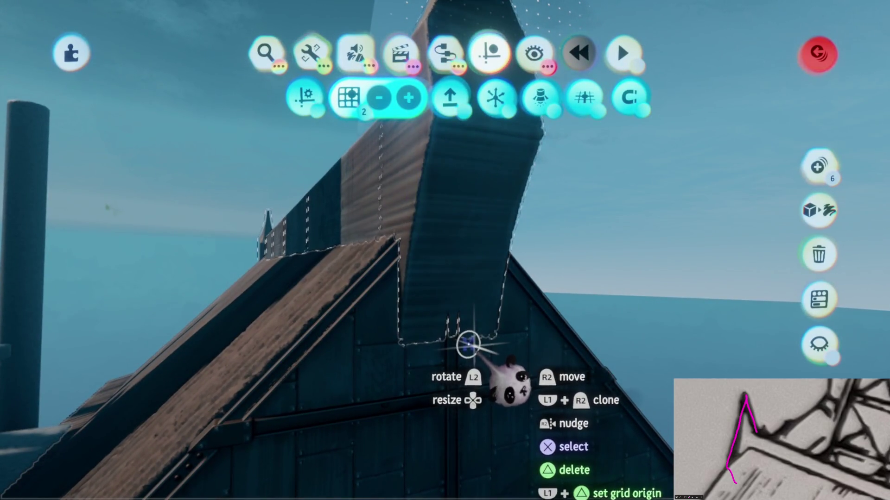
pyautogui.click(464, 346)
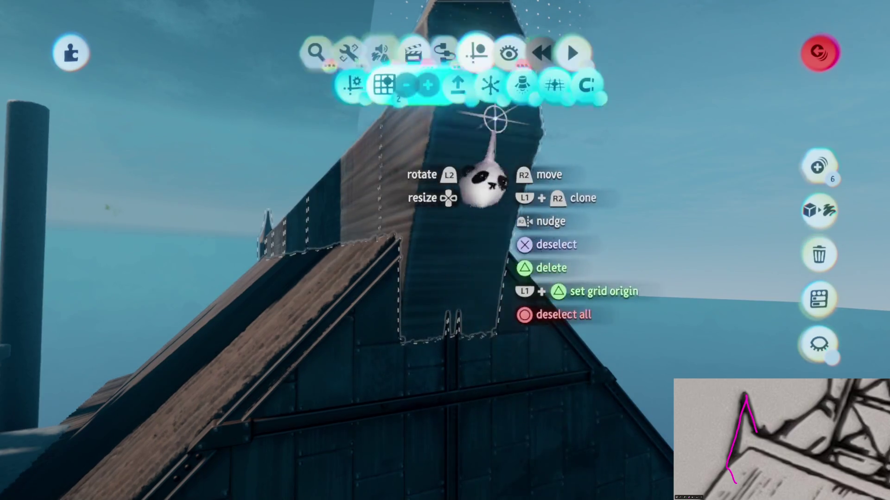
pyautogui.click(493, 97)
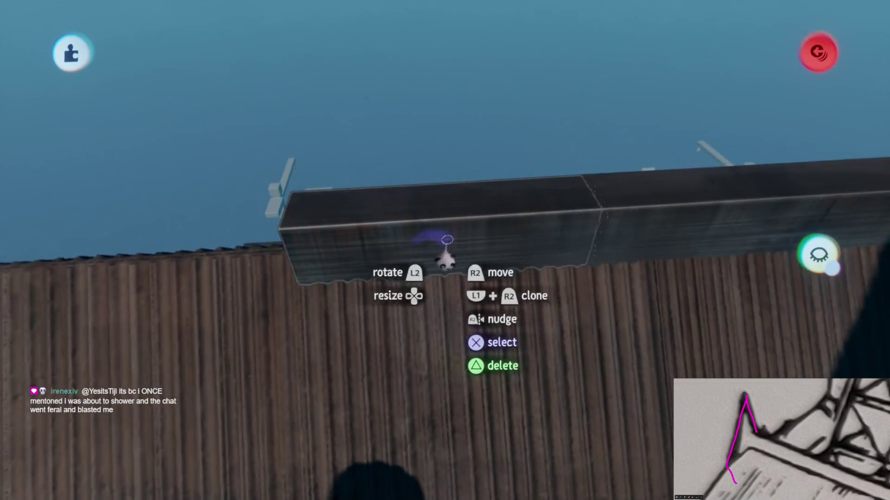
# Clone another dark wall block and set it beside the horned spire on the roof edge.
pyautogui.press('s')
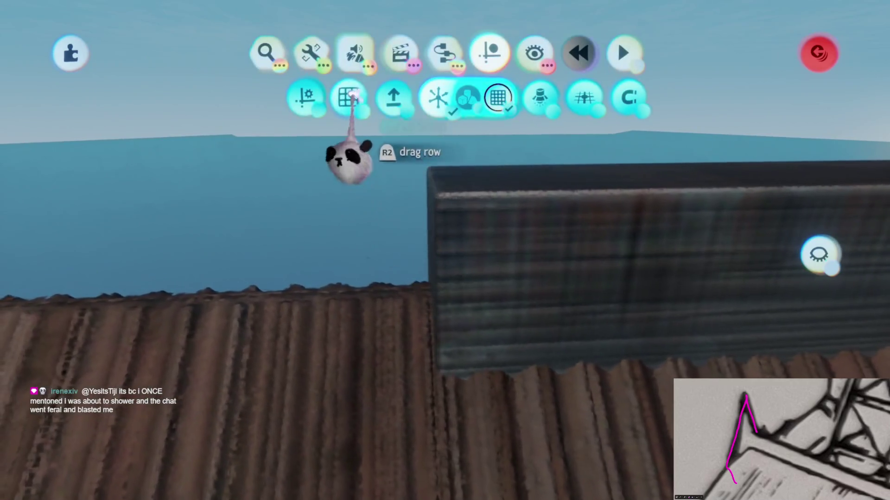
pyautogui.press('Escape')
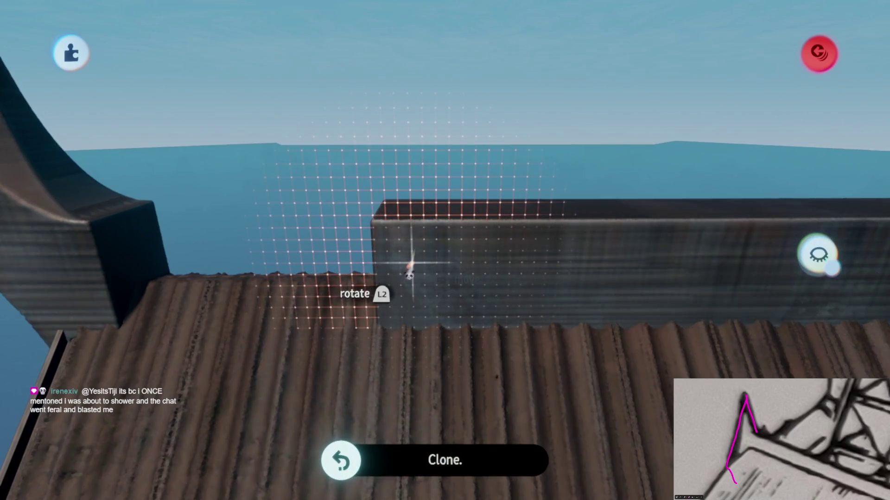
pyautogui.press('Tab')
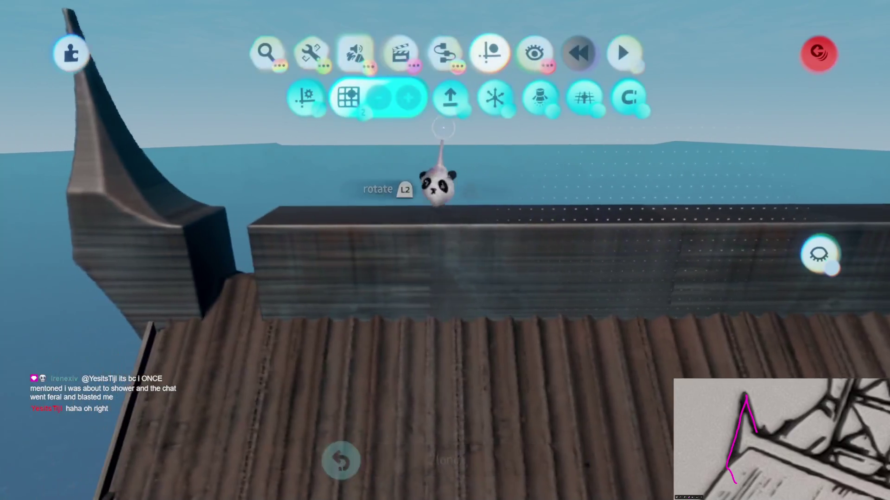
pyautogui.press('Escape')
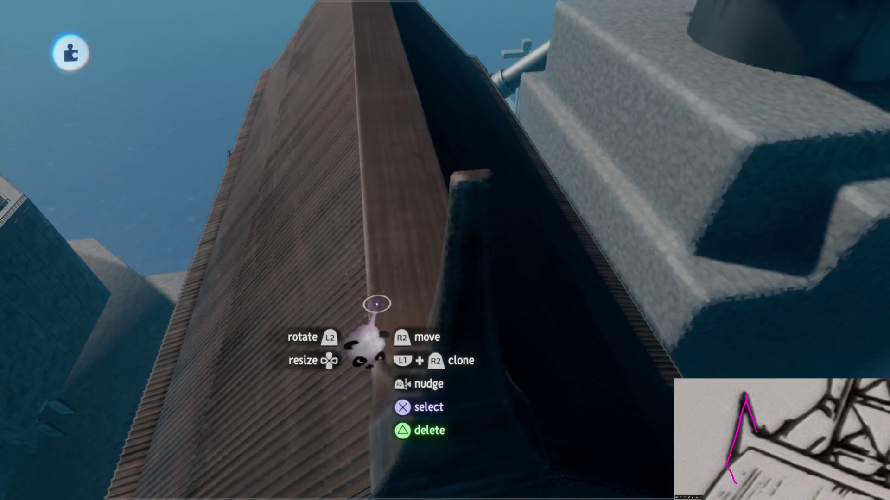
pyautogui.press('Escape')
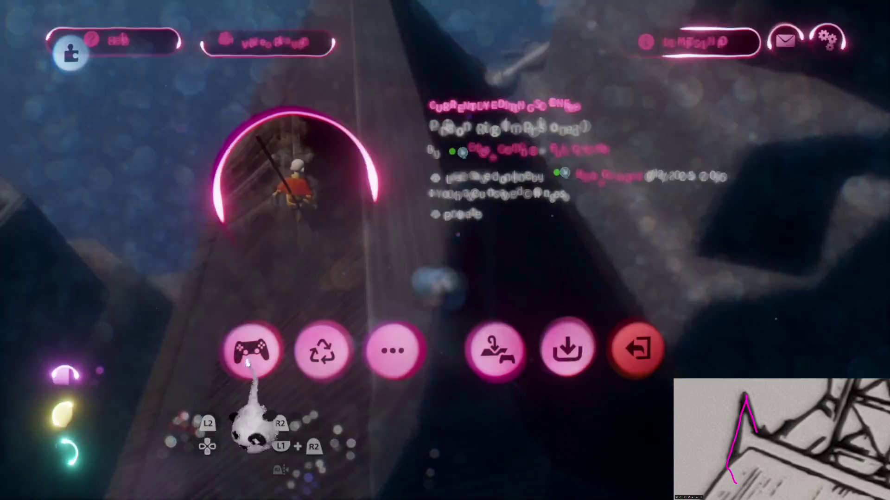
# Run a short playtest of Prison Rig, then return to edit mode by the spire rooftop.
pyautogui.click(250, 353)
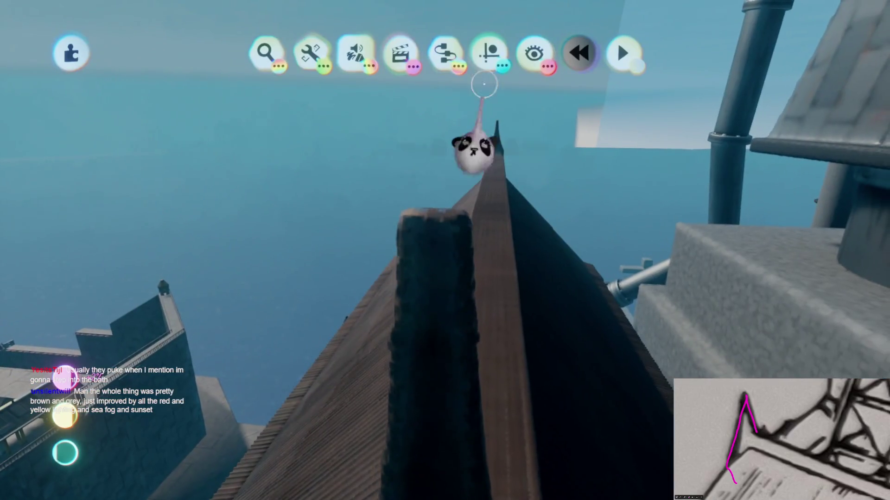
pyautogui.click(489, 54)
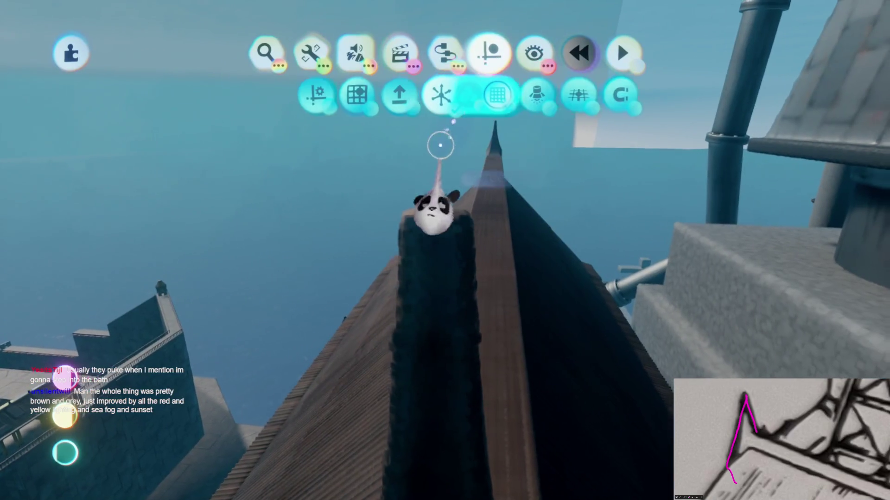
# Stamp a Tag gadget renamed 'Pole' among the rooftop pipes and check its placement.
pyautogui.click(445, 53)
pyautogui.click(445, 100)
pyautogui.click(408, 100)
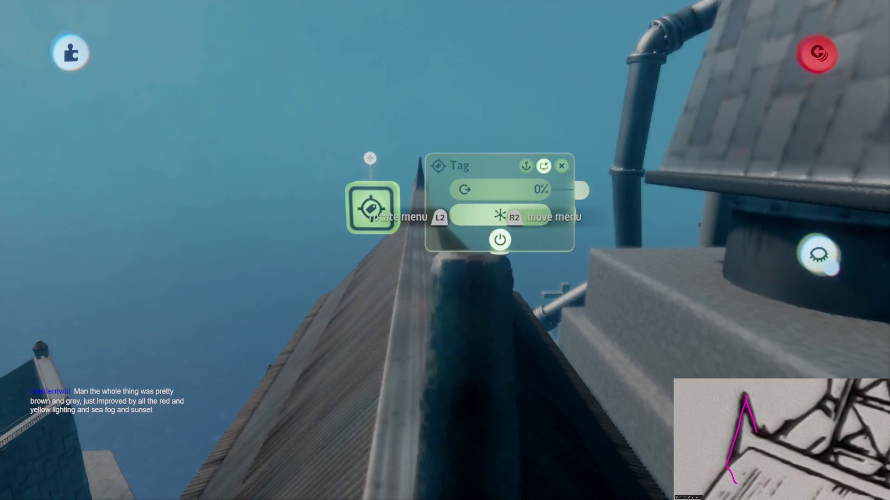
pyautogui.click(482, 213)
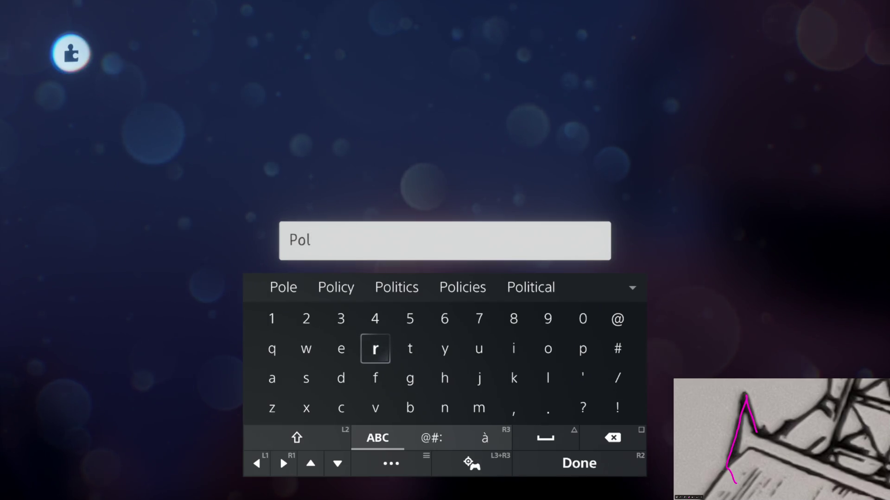
pyautogui.click(283, 287)
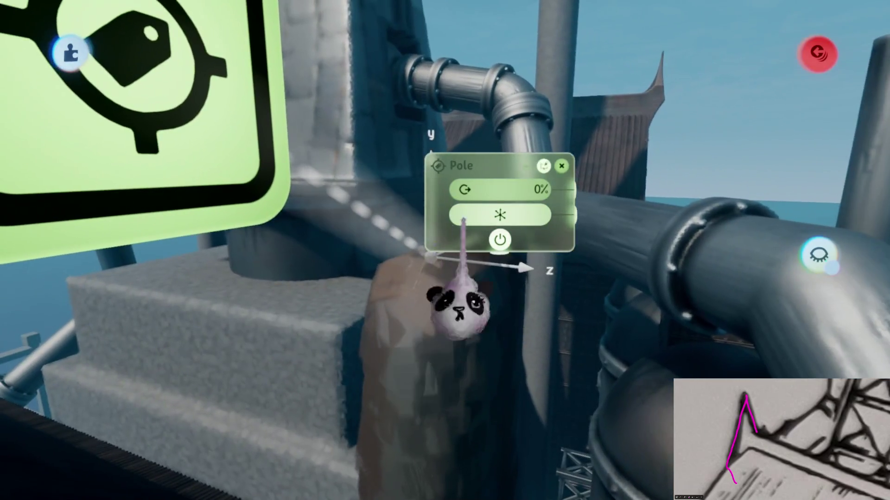
pyautogui.click(436, 277)
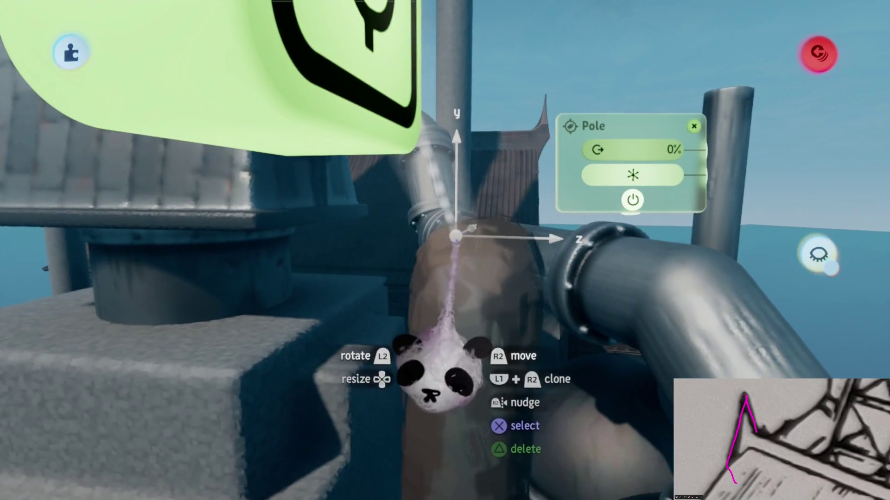
pyautogui.moveTo(459, 348); pyautogui.dragTo(462, 352)
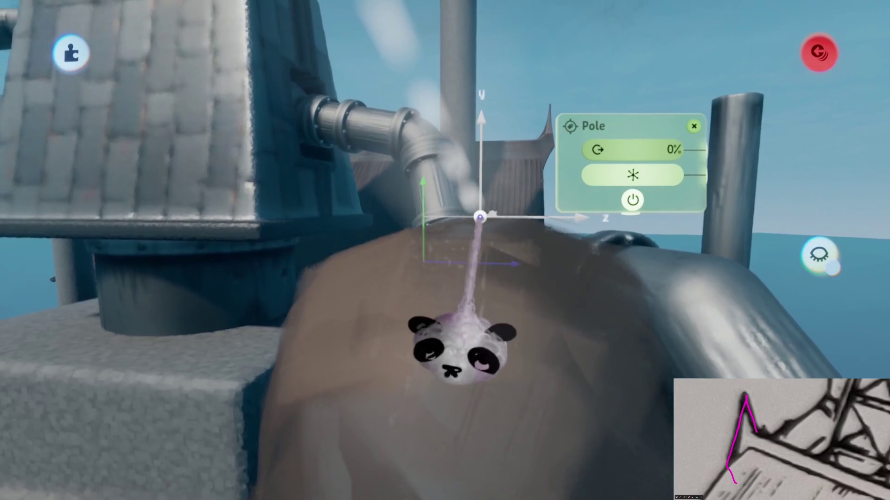
pyautogui.moveTo(488, 218)
pyautogui.mouseDown()
pyautogui.moveTo(491, 233)
pyautogui.moveTo(586, 229)
pyautogui.moveTo(468, 318)
pyautogui.moveTo(486, 238)
pyautogui.moveTo(438, 238)
pyautogui.moveTo(447, 255)
pyautogui.mouseUp()
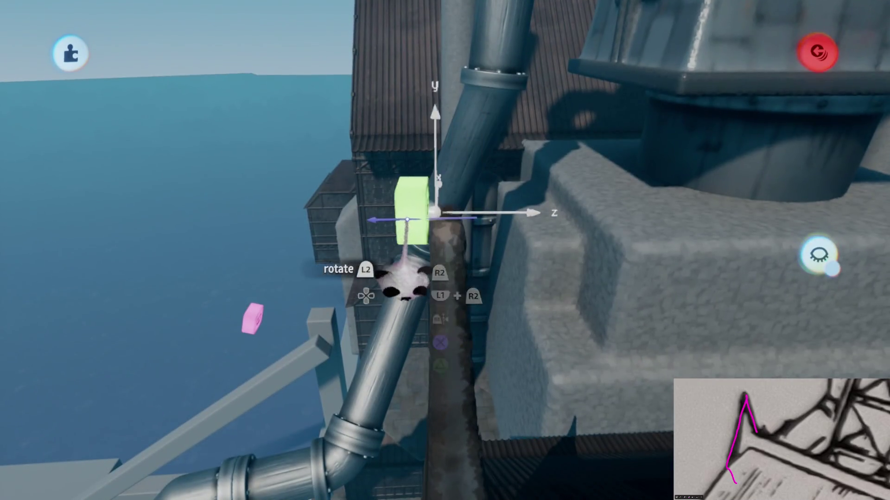
pyautogui.moveTo(402, 285)
pyautogui.mouseDown()
pyautogui.moveTo(423, 308)
pyautogui.moveTo(465, 484)
pyautogui.mouseUp()
pyautogui.press('Escape')
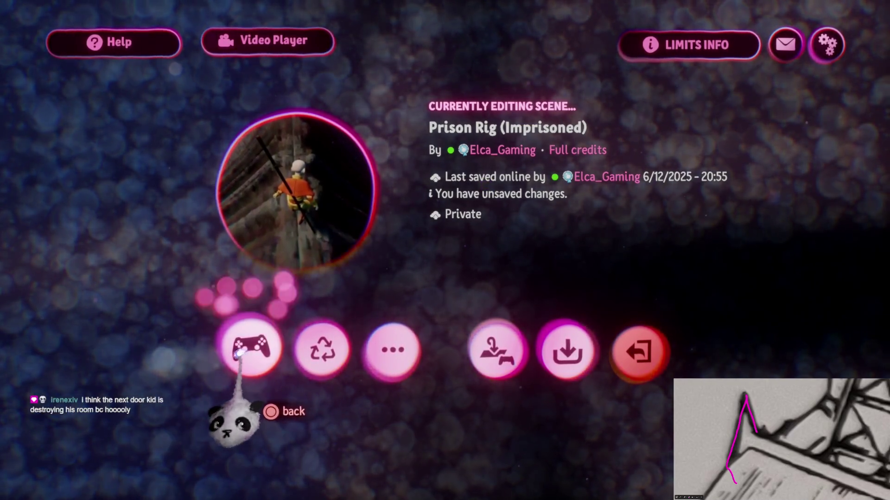
# Fly the glider around the rig and across the new spire ridge, then pause.
pyautogui.click(240, 354)
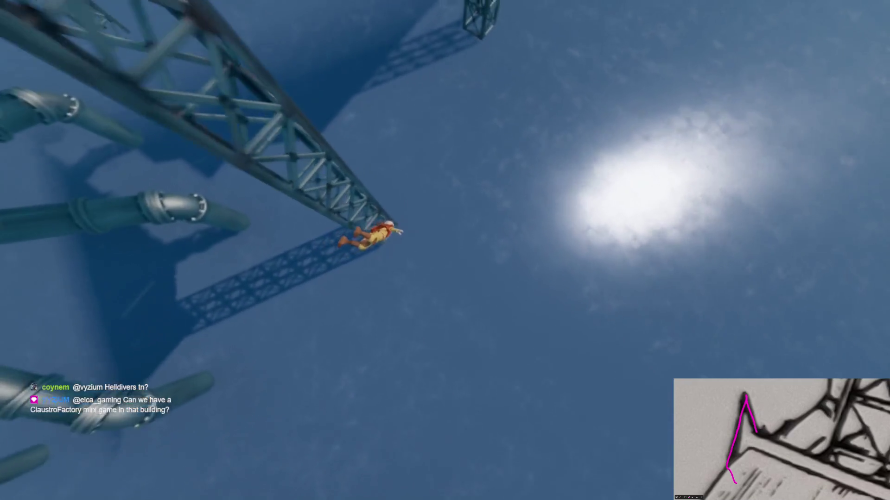
pyautogui.press('Escape')
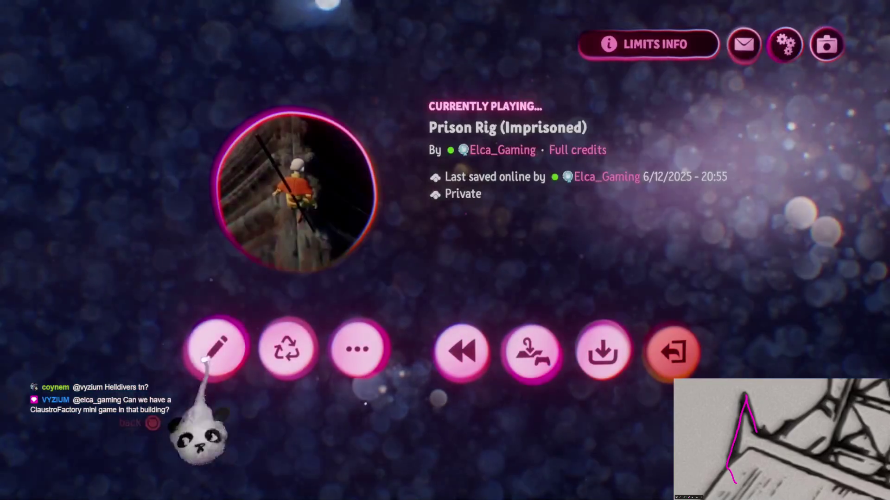
# Go from the pause menu back into edit mode beside the factory's dark wall.
pyautogui.click(214, 348)
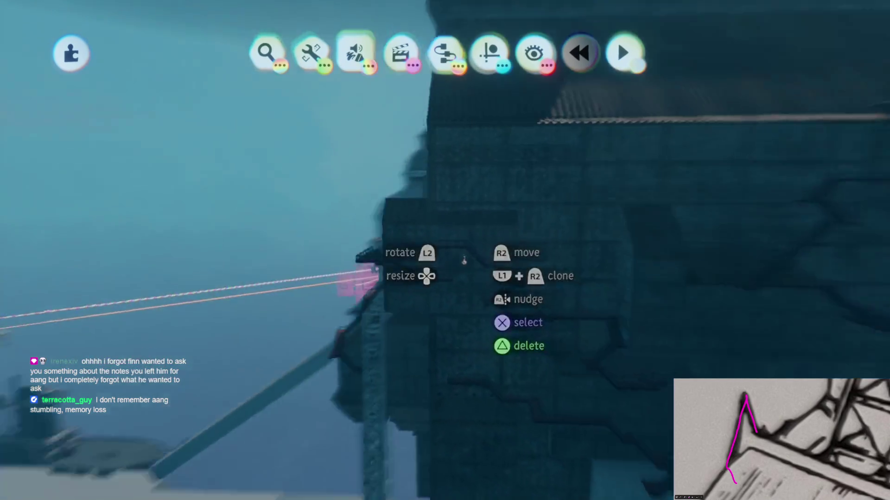
pyautogui.click(474, 76)
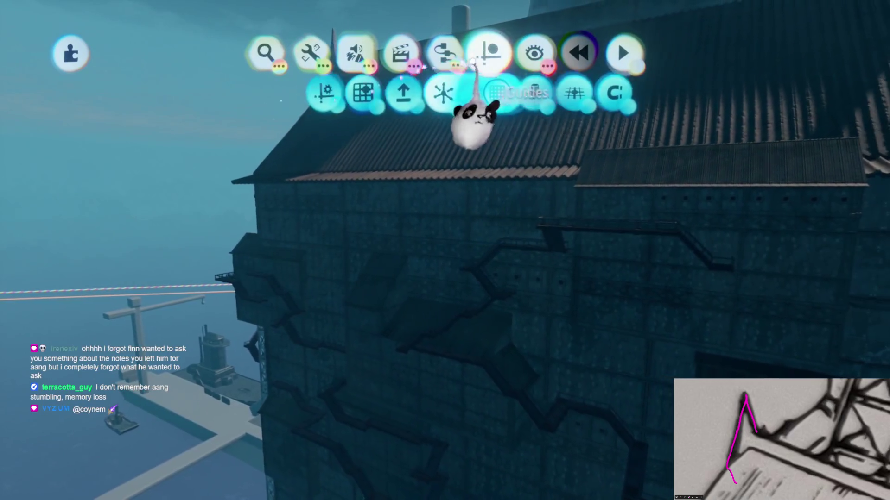
# Place a light gadget below the factory, enlarged to about 4,167%.
pyautogui.press('Escape')
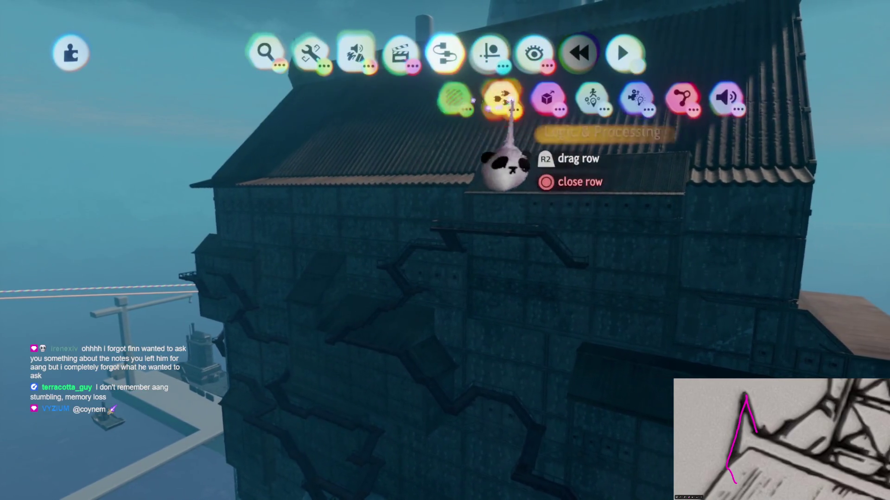
pyautogui.click(611, 95)
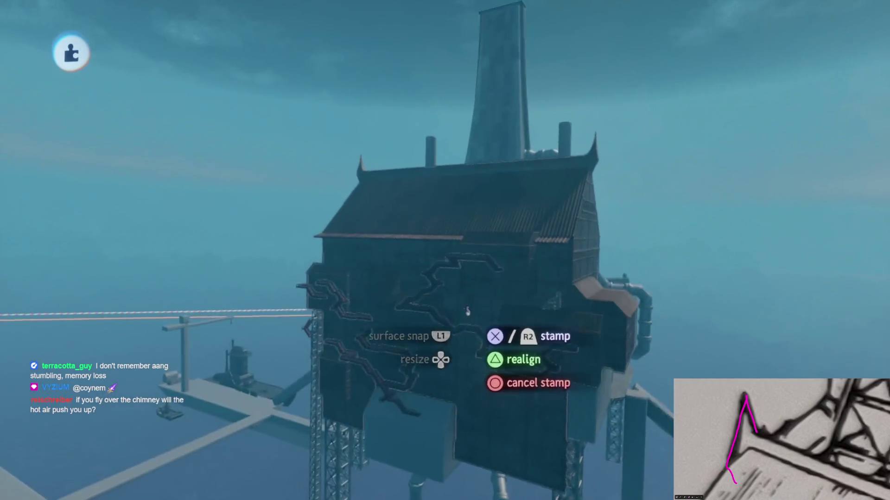
pyautogui.press('Up')
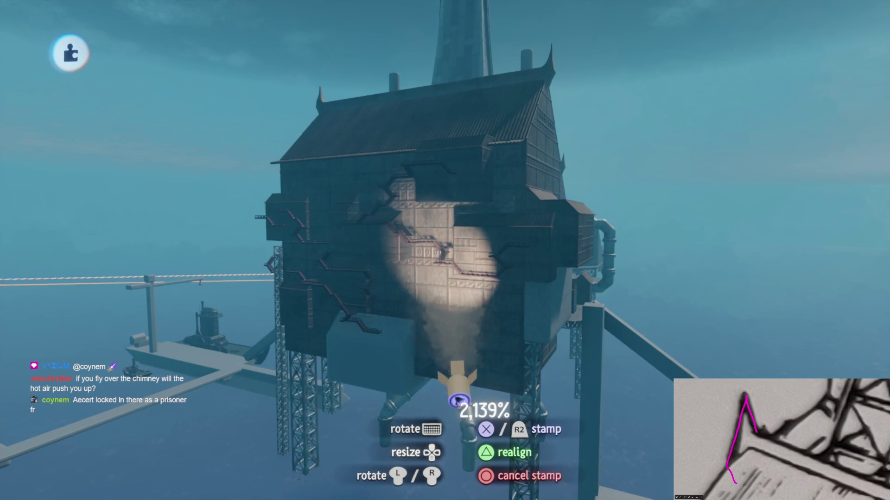
pyautogui.press('Up')
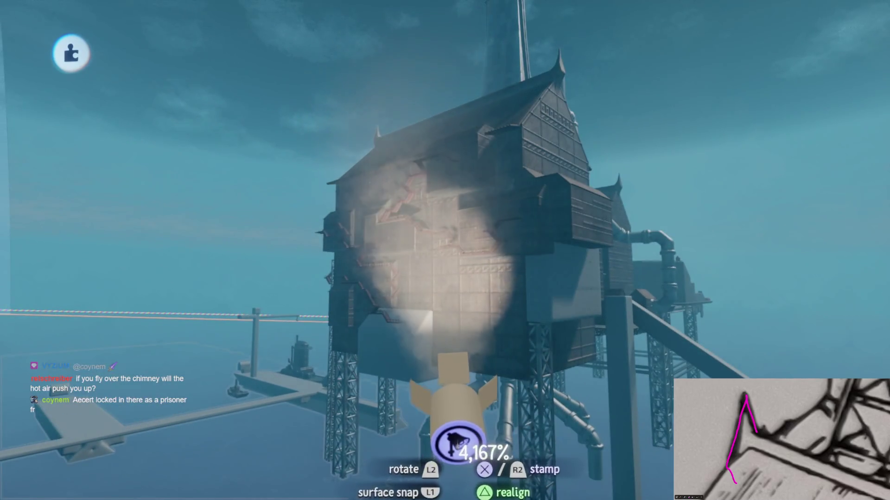
pyautogui.click(453, 435)
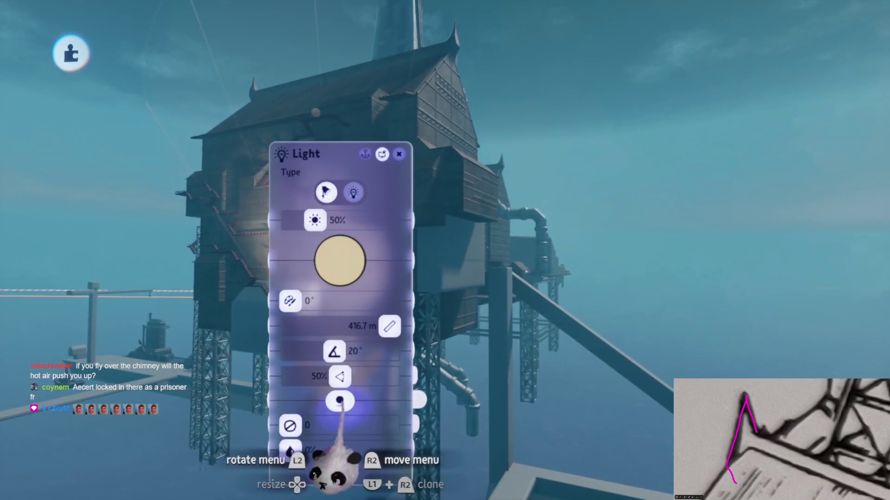
# Widen the spotlight beam to 45°, adjust its colour, and lower brightness from 50% to 4%.
pyautogui.moveTo(505, 387); pyautogui.dragTo(642, 399)
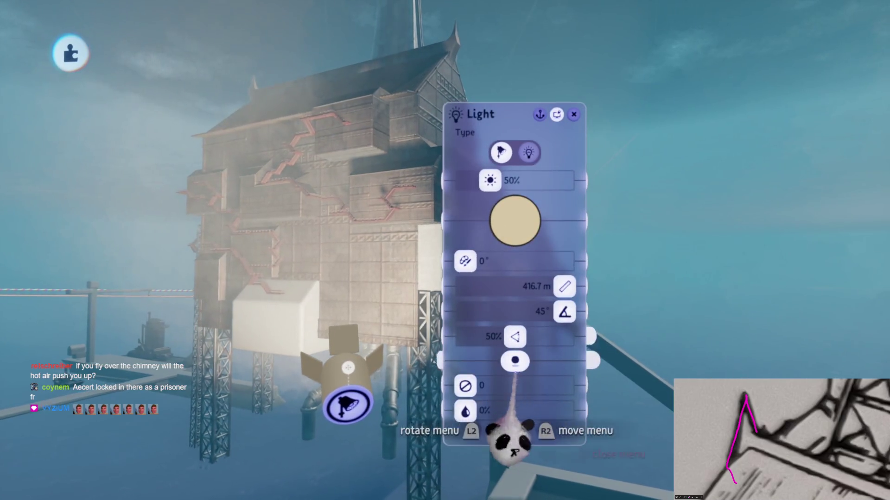
pyautogui.click(509, 214)
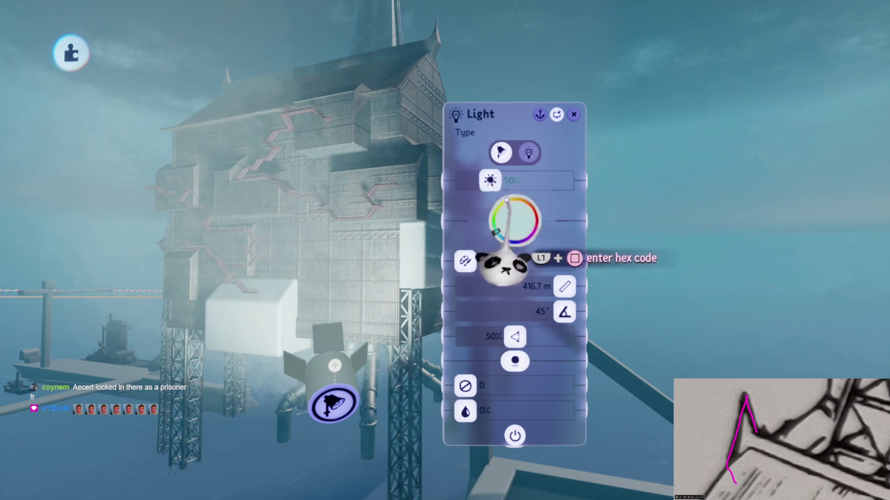
pyautogui.press('Escape')
pyautogui.press('Escape')
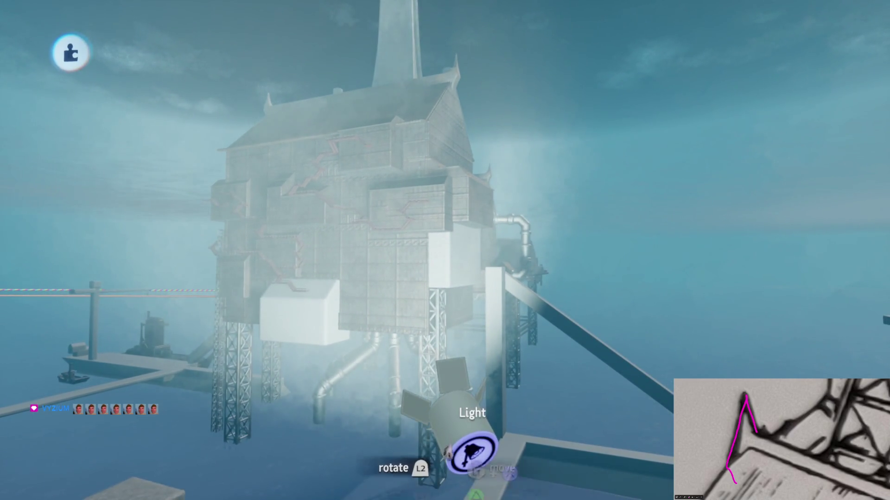
pyautogui.moveTo(344, 401); pyautogui.dragTo(519, 316)
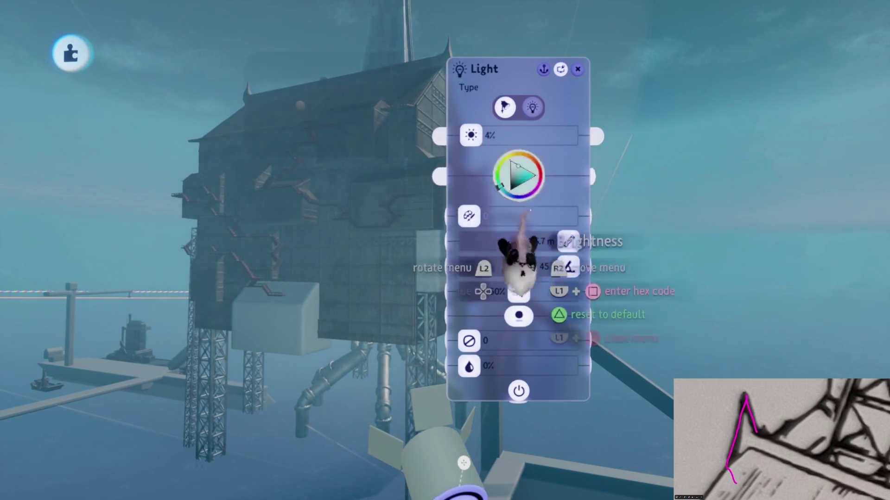
pyautogui.press('Escape')
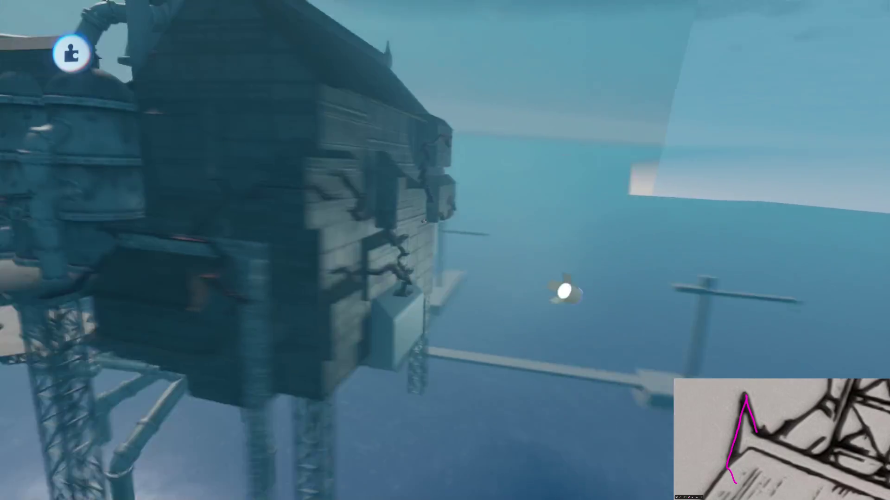
# Move the spotlight down and left beside the rig, then check the spire area up close.
pyautogui.moveTo(506, 308)
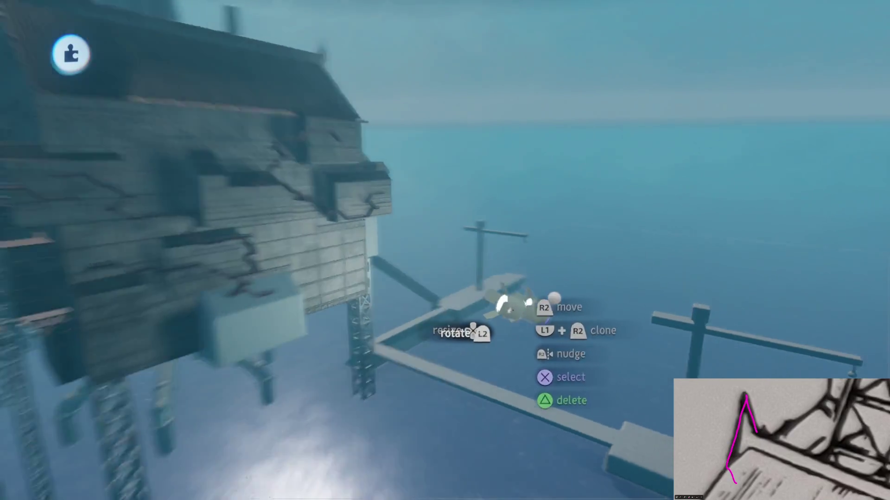
pyautogui.moveTo(507, 302)
pyautogui.mouseDown()
pyautogui.moveTo(471, 313)
pyautogui.moveTo(462, 377)
pyautogui.moveTo(465, 401)
pyautogui.moveTo(520, 444)
pyautogui.moveTo(552, 298)
pyautogui.moveTo(824, 376)
pyautogui.moveTo(731, 163)
pyautogui.moveTo(782, 369)
pyautogui.moveTo(723, 361)
pyautogui.moveTo(671, 332)
pyautogui.moveTo(620, 324)
pyautogui.moveTo(699, 207)
pyautogui.moveTo(613, 301)
pyautogui.mouseUp()
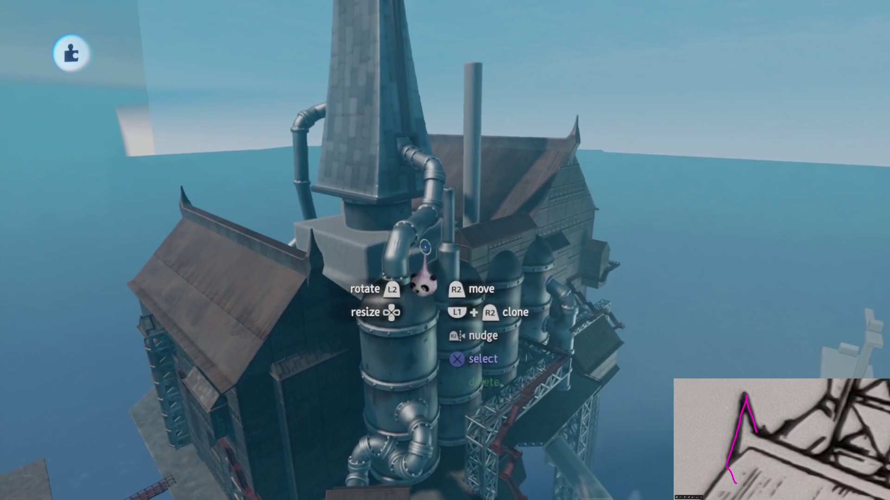
pyautogui.moveTo(436, 274)
pyautogui.mouseDown()
pyautogui.moveTo(458, 297)
pyautogui.moveTo(422, 305)
pyautogui.moveTo(433, 283)
pyautogui.moveTo(437, 290)
pyautogui.mouseUp()
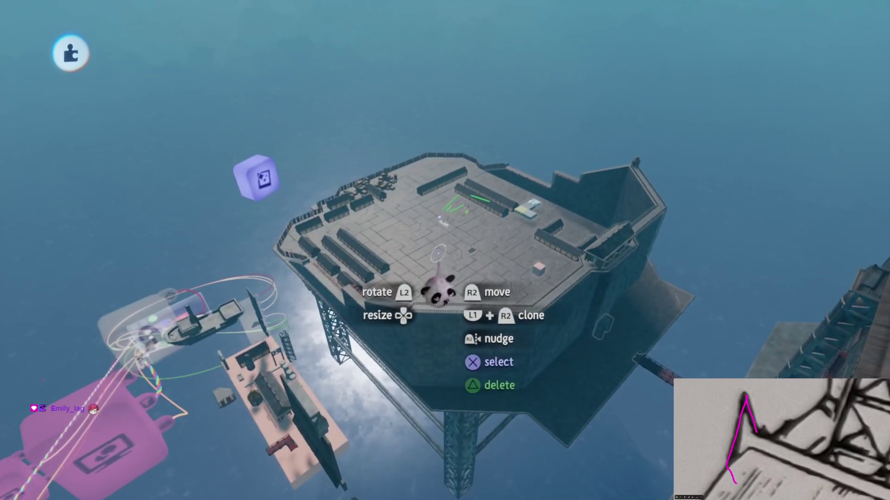
pyautogui.moveTo(438, 251)
pyautogui.mouseDown()
pyautogui.moveTo(408, 260)
pyautogui.moveTo(441, 301)
pyautogui.mouseUp()
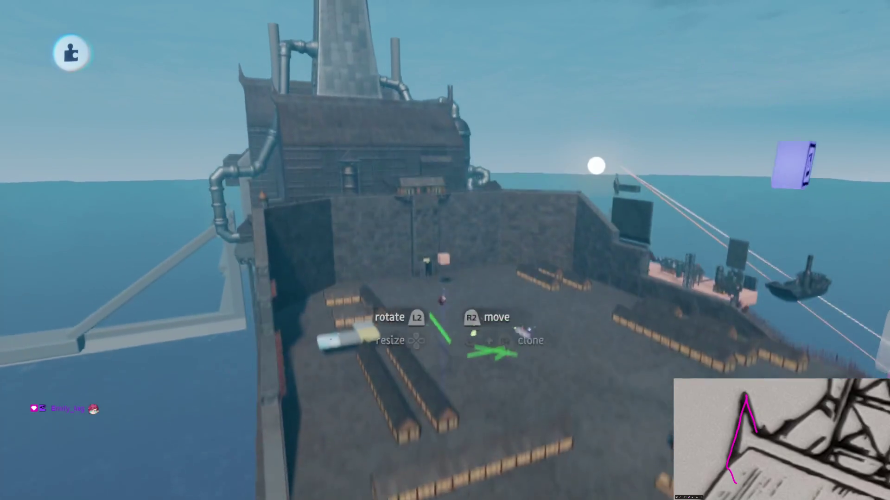
pyautogui.moveTo(448, 206)
pyautogui.mouseDown()
pyautogui.moveTo(431, 223)
pyautogui.moveTo(406, 222)
pyautogui.moveTo(423, 189)
pyautogui.moveTo(435, 260)
pyautogui.moveTo(435, 239)
pyautogui.moveTo(415, 222)
pyautogui.moveTo(417, 267)
pyautogui.moveTo(421, 242)
pyautogui.moveTo(431, 249)
pyautogui.mouseUp()
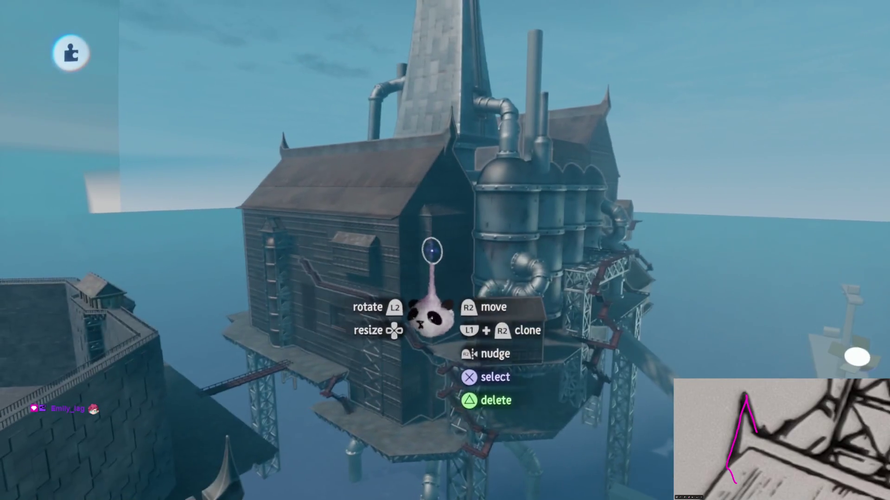
# Save Prison Rig (Imprisoned) as a new private online version.
pyautogui.press('Escape')
pyautogui.click(568, 352)
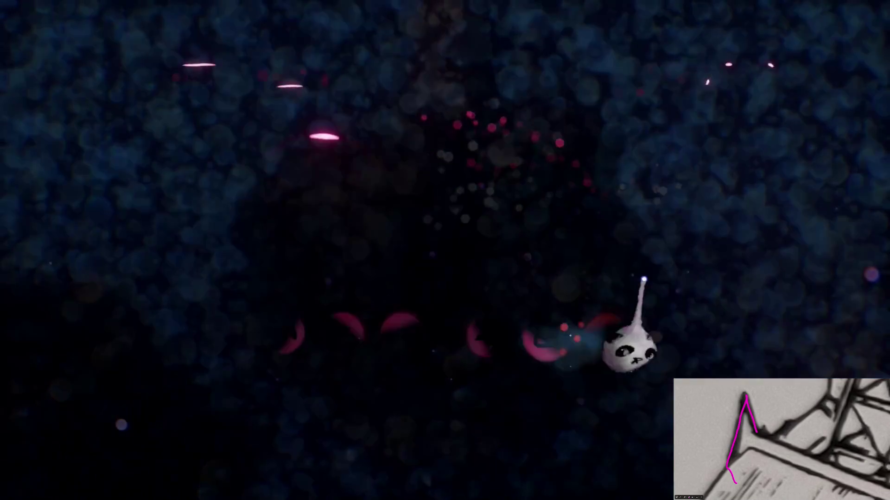
pyautogui.click(663, 266)
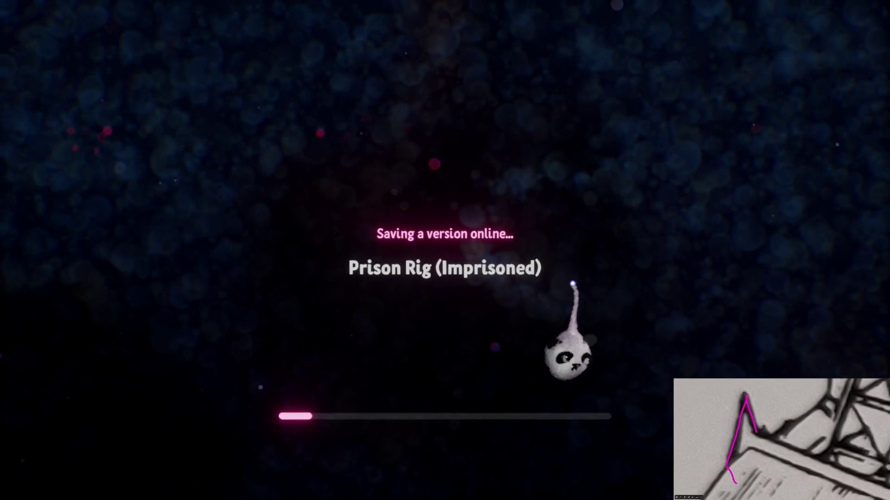
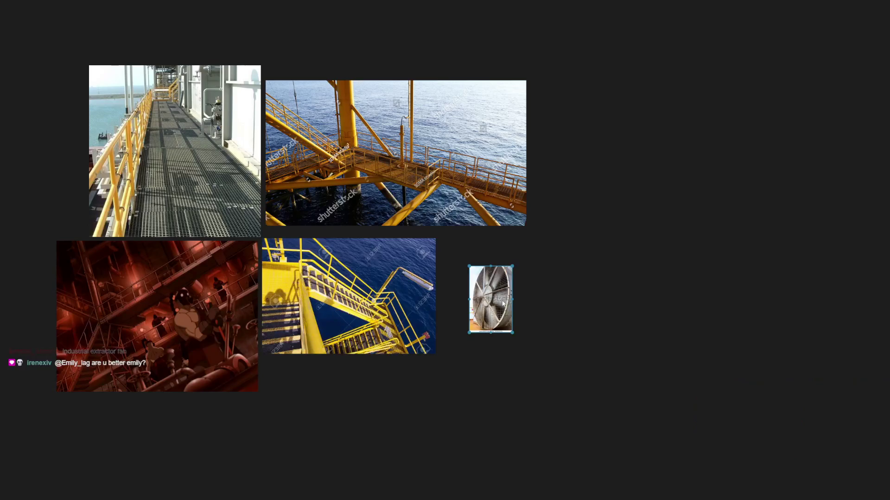
# Scale the industrial extractor fan reference up well past the walkway photos, then deselect it.
pyautogui.moveTo(513, 332); pyautogui.dragTo(686, 459)
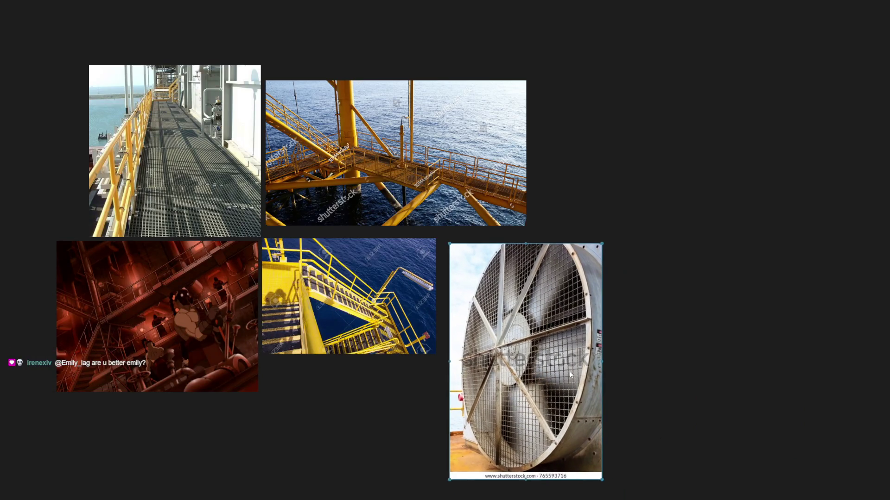
pyautogui.scroll(5, 533, 361)
pyautogui.scroll(-2, 552, 317)
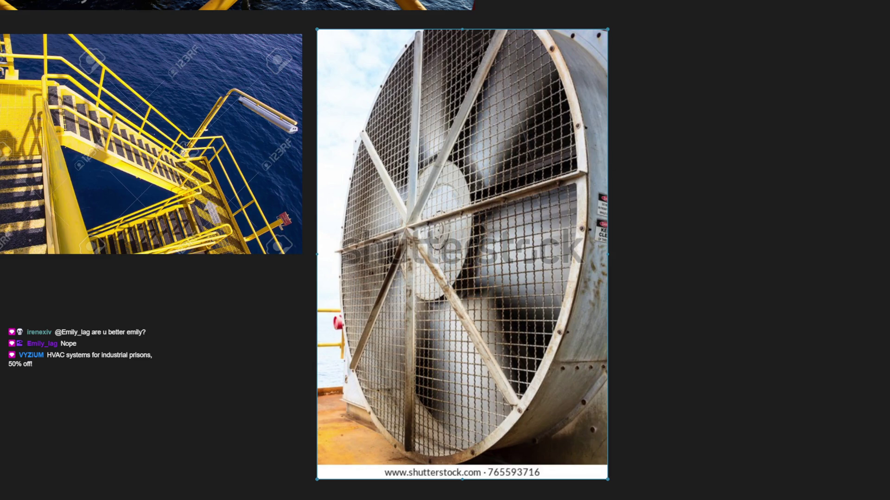
pyautogui.press('Escape')
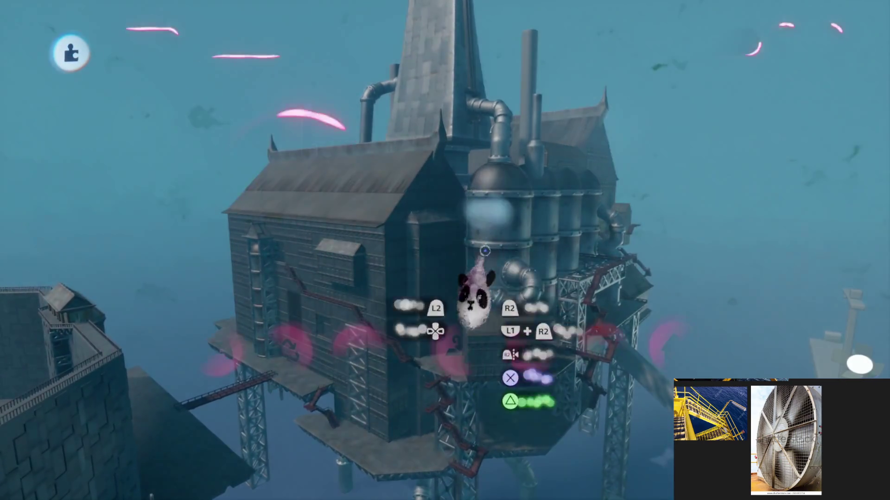
# Save a new version of Prison Rig online as private.
pyautogui.press('Escape')
pyautogui.click(520, 324)
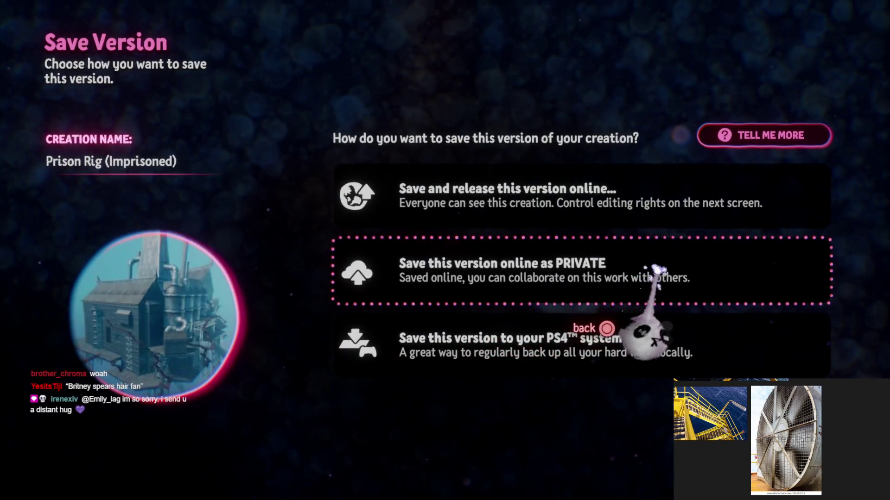
pyautogui.click(654, 269)
pyautogui.click(821, 48)
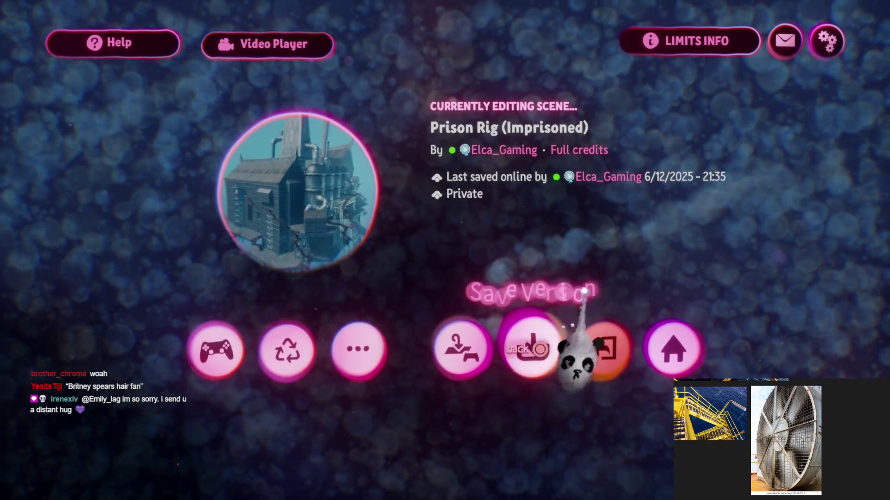
# Exit the Prison Rig creation and open the Assets creation for editing.
pyautogui.click(607, 361)
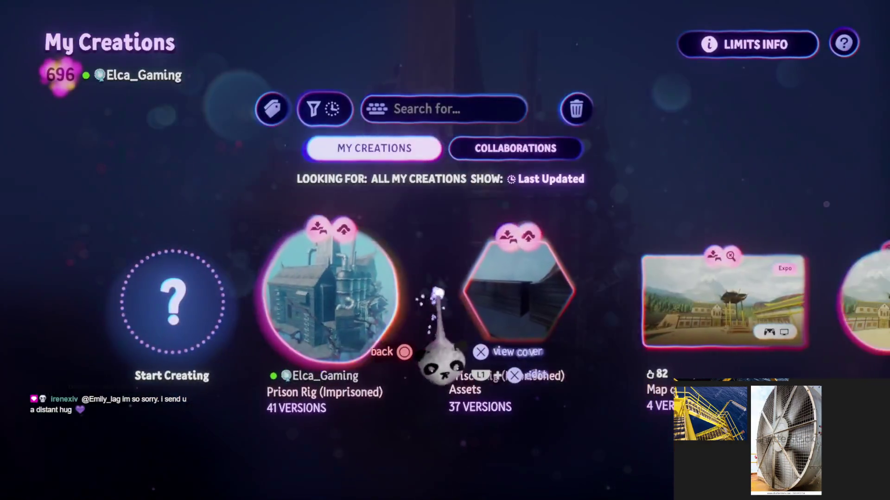
pyautogui.click(437, 292)
pyautogui.click(404, 397)
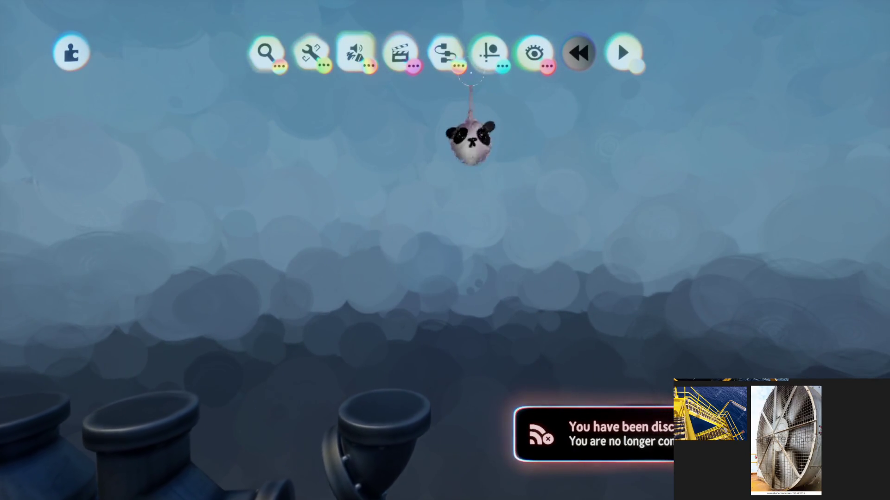
# Turn on grid snapping and start a new Sculpt with black as the paint colour.
pyautogui.click(488, 53)
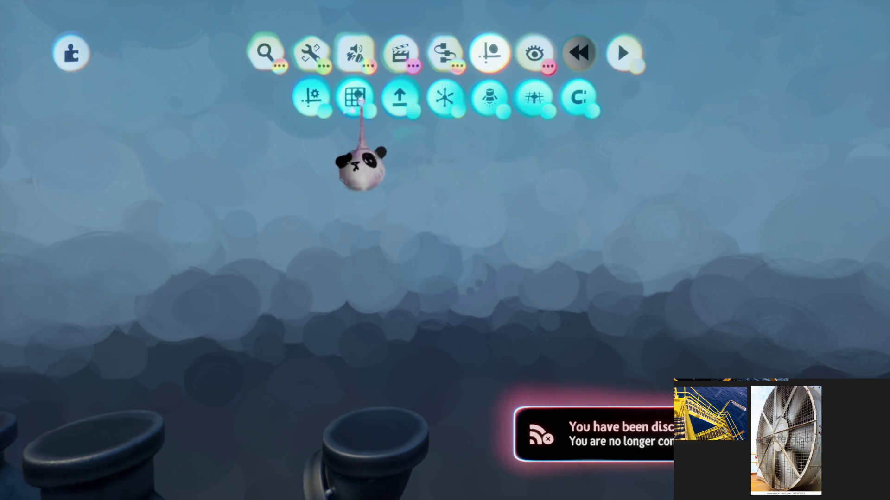
pyautogui.click(354, 97)
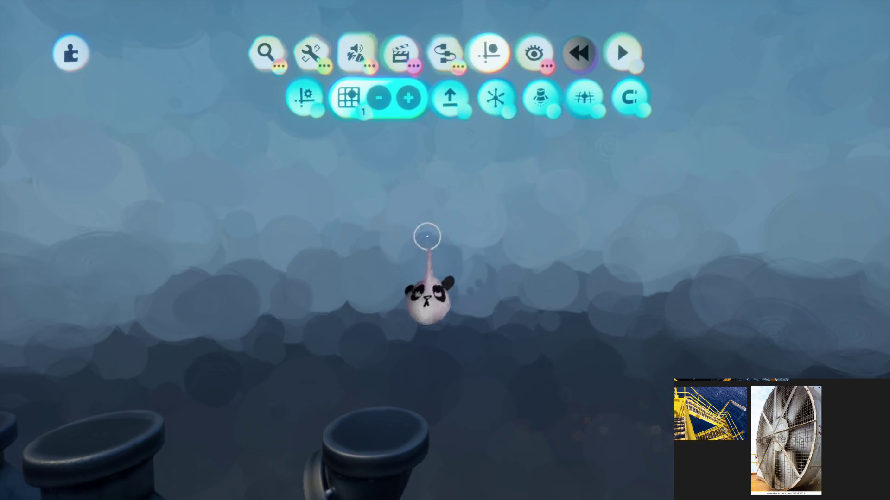
pyautogui.click(356, 53)
pyautogui.click(265, 96)
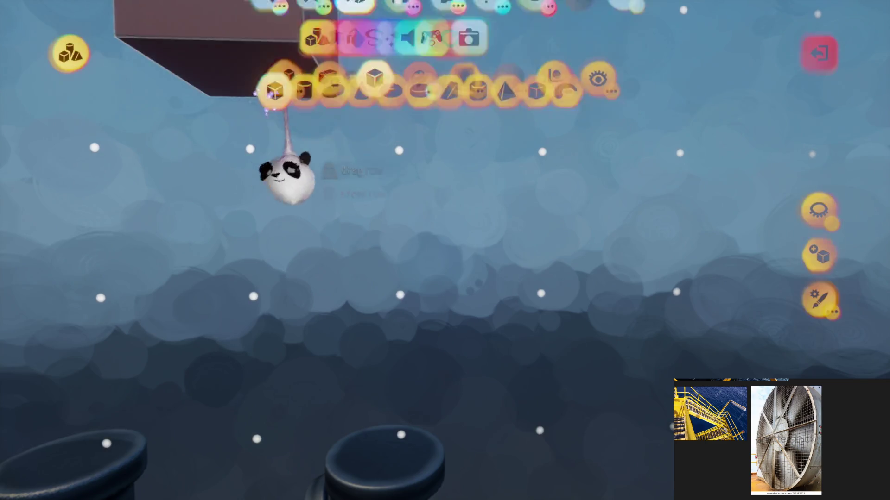
pyautogui.click(422, 53)
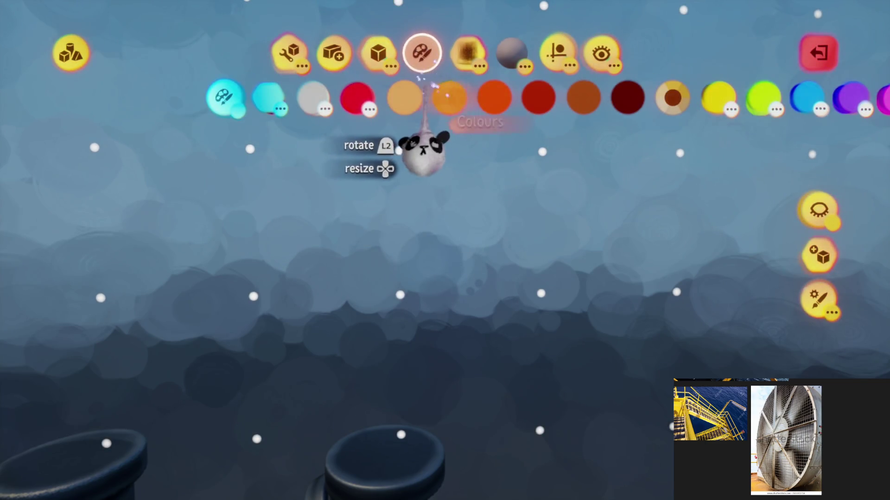
pyautogui.click(422, 98)
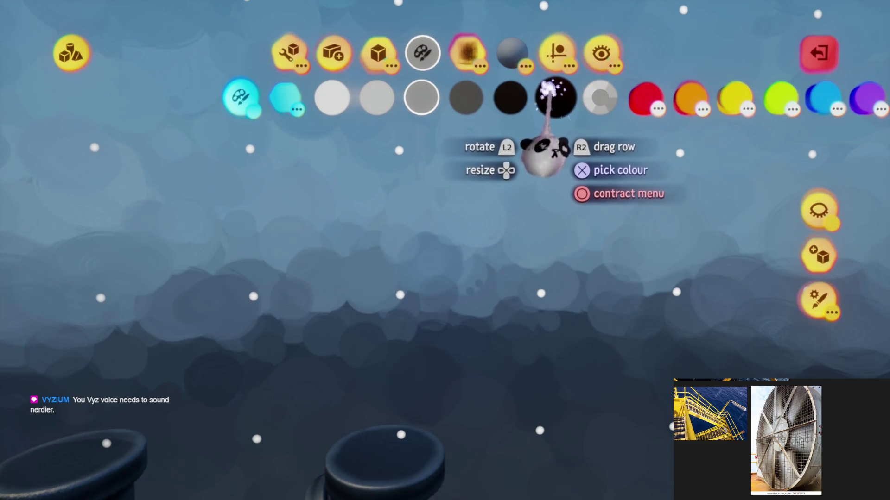
pyautogui.click(555, 97)
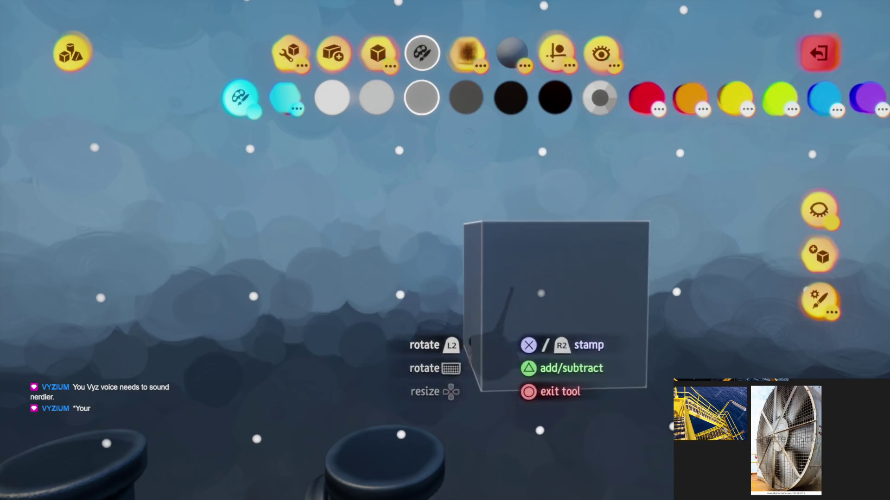
# Stamp a large black cube block with mirror guides and a radial repeat of 4.
pyautogui.click(475, 253)
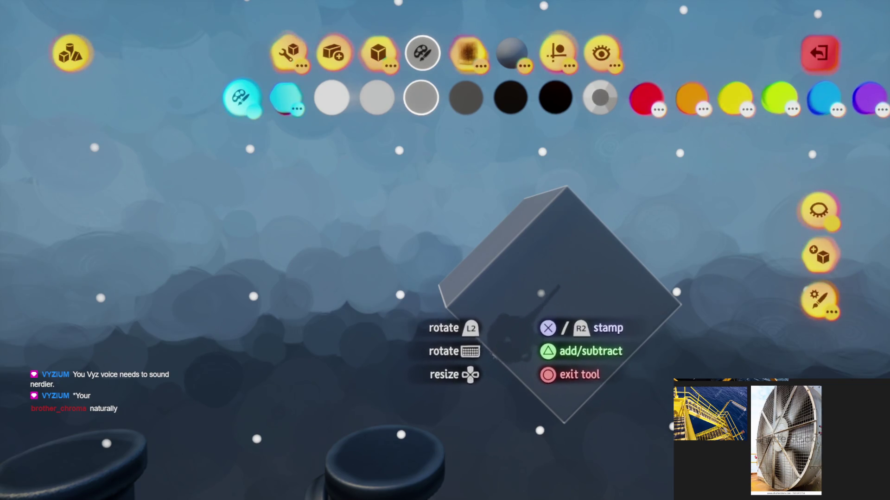
pyautogui.click(415, 383)
pyautogui.click(556, 52)
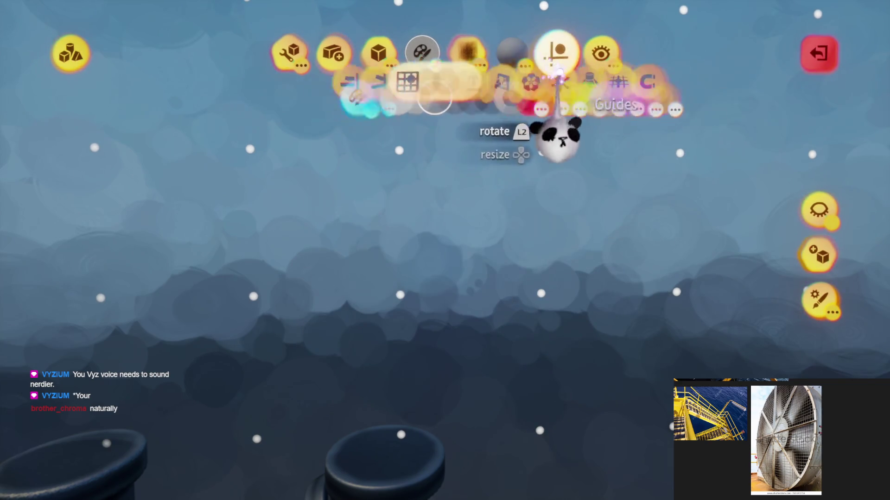
pyautogui.click(473, 97)
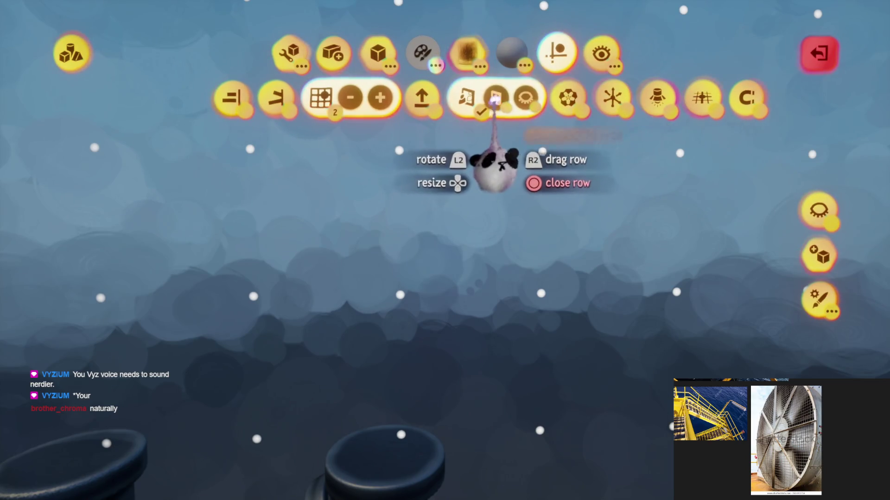
pyautogui.click(562, 99)
pyautogui.click(591, 98)
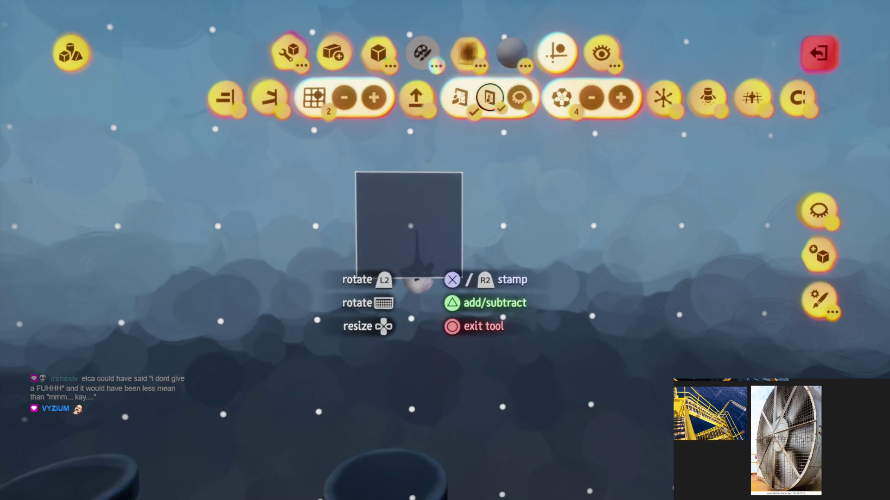
pyautogui.press('Escape')
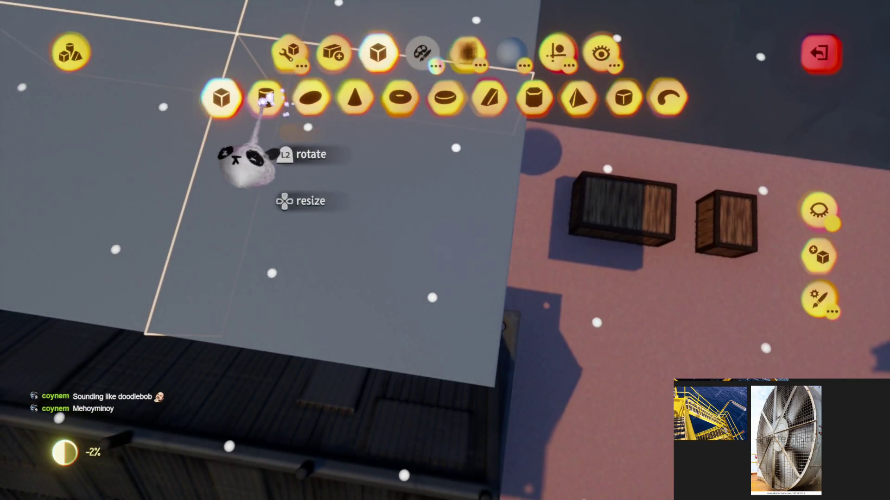
# Stamp a cylinder onto the block and stretch it into mirrored round lobes.
pyautogui.click(266, 99)
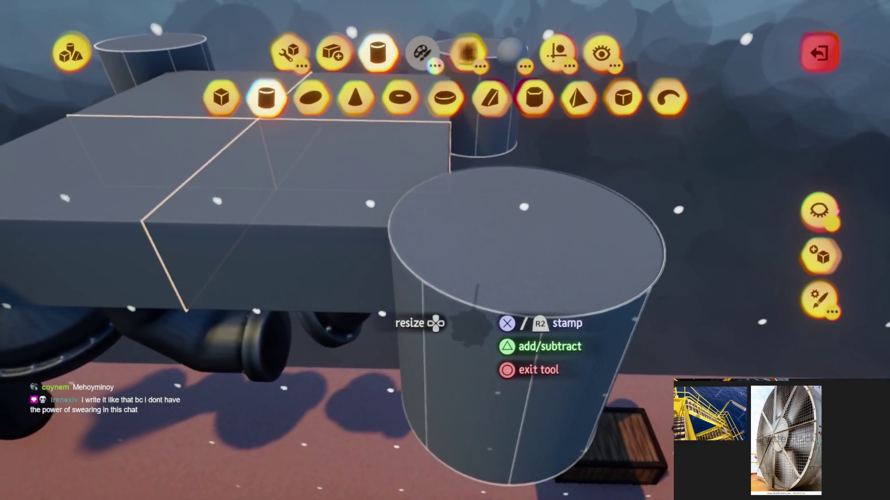
pyautogui.click(396, 239)
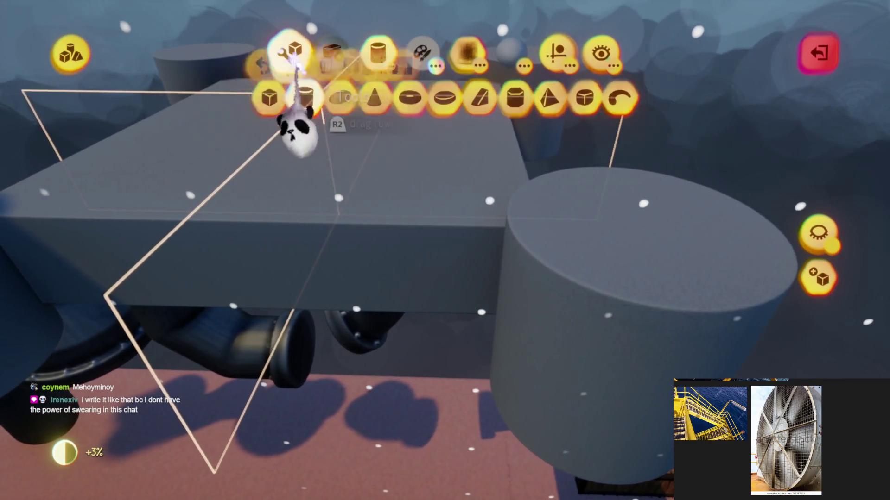
pyautogui.click(332, 99)
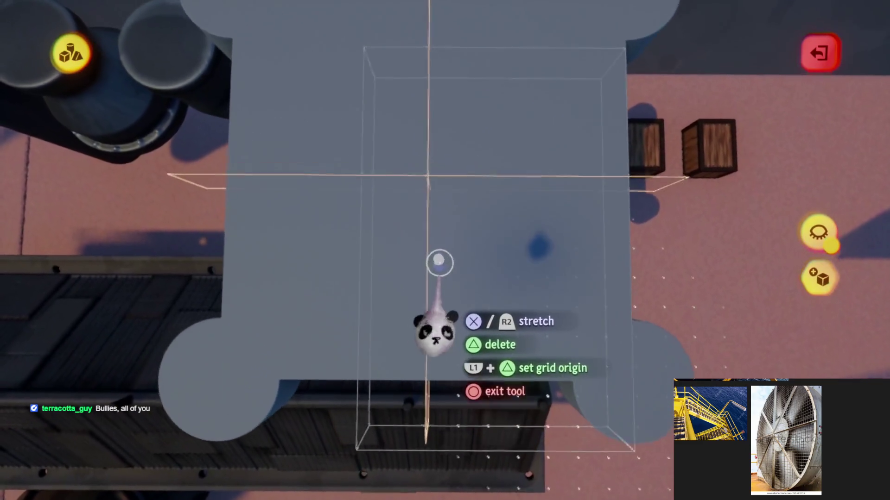
pyautogui.press('Escape')
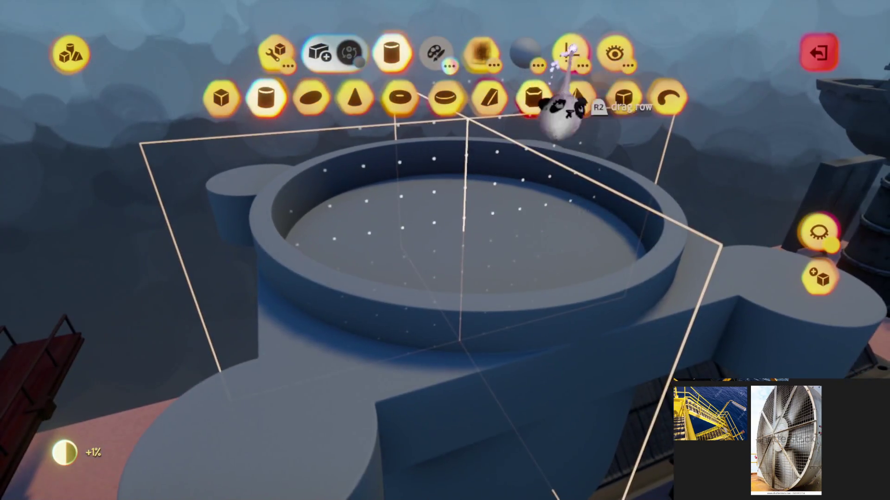
# Lift the ring housing higher and frame the view looking down into it.
pyautogui.click(560, 55)
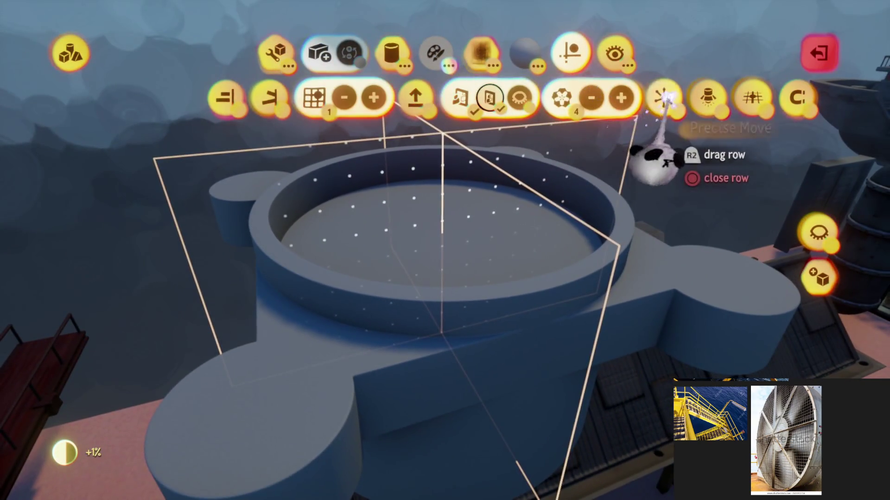
pyautogui.press('Escape')
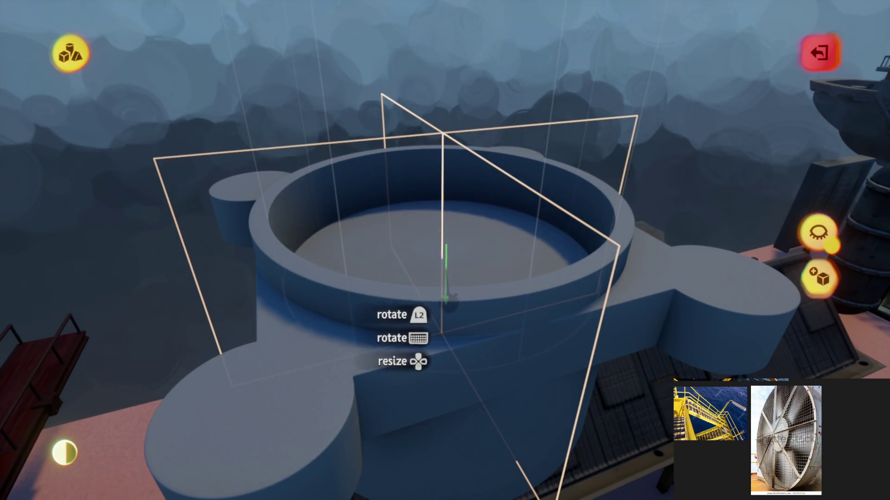
pyautogui.moveTo(500, 216)
pyautogui.mouseDown()
pyautogui.moveTo(461, 347)
pyautogui.moveTo(482, 464)
pyautogui.mouseUp()
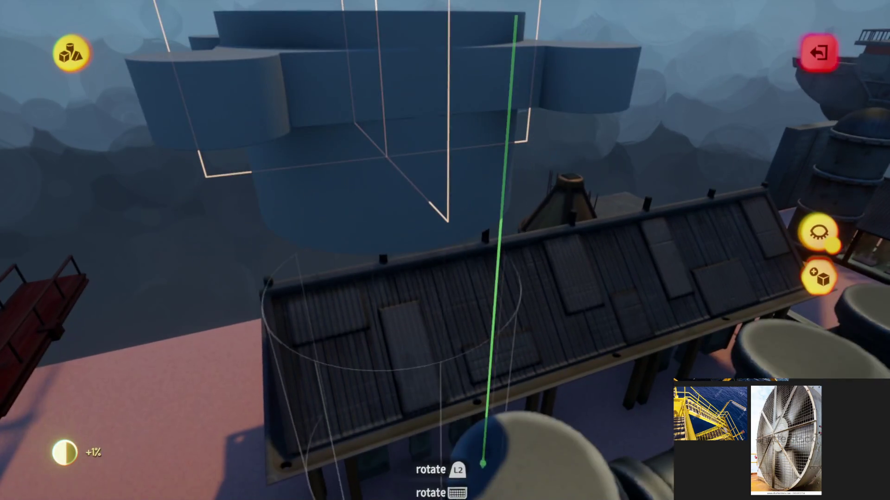
pyautogui.moveTo(494, 356); pyautogui.dragTo(487, 317)
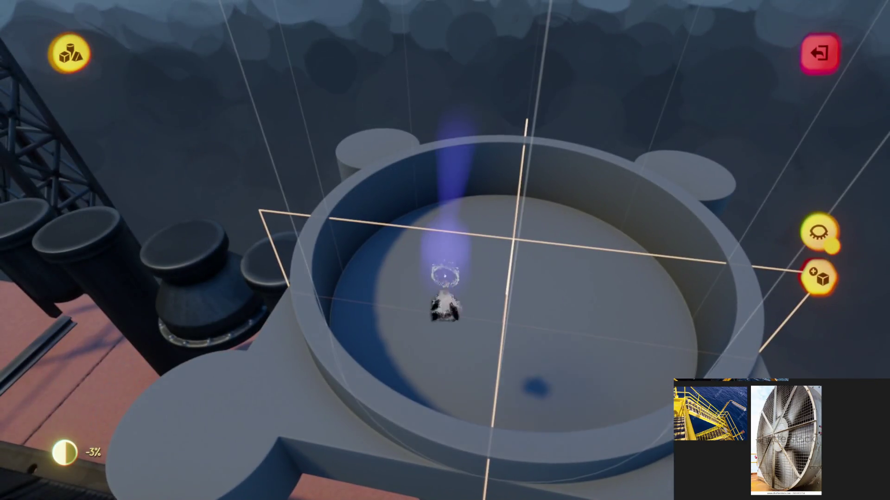
pyautogui.moveTo(444, 277)
pyautogui.mouseDown()
pyautogui.moveTo(453, 308)
pyautogui.moveTo(459, 264)
pyautogui.moveTo(457, 377)
pyautogui.moveTo(464, 336)
pyautogui.mouseUp()
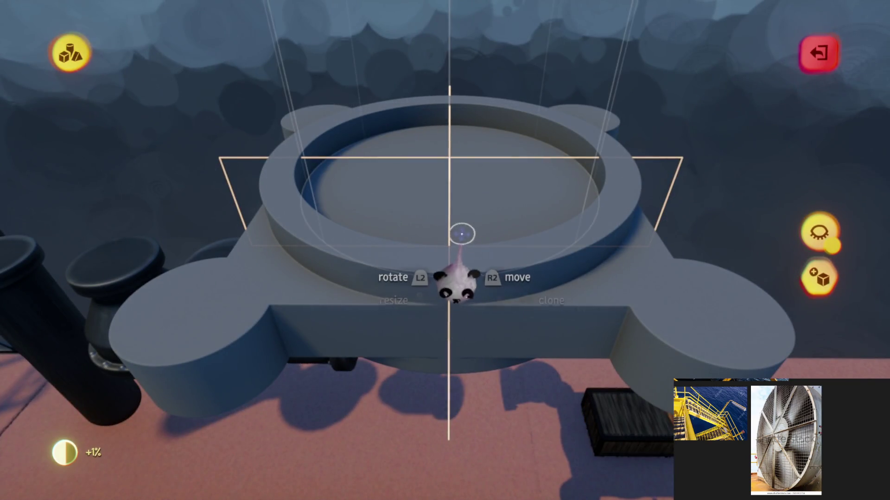
pyautogui.moveTo(462, 234); pyautogui.dragTo(466, 175)
pyautogui.moveTo(464, 259)
pyautogui.mouseDown()
pyautogui.moveTo(440, 316)
pyautogui.moveTo(425, 236)
pyautogui.mouseUp()
pyautogui.moveTo(449, 324)
pyautogui.mouseDown()
pyautogui.moveTo(455, 218)
pyautogui.moveTo(438, 221)
pyautogui.mouseUp()
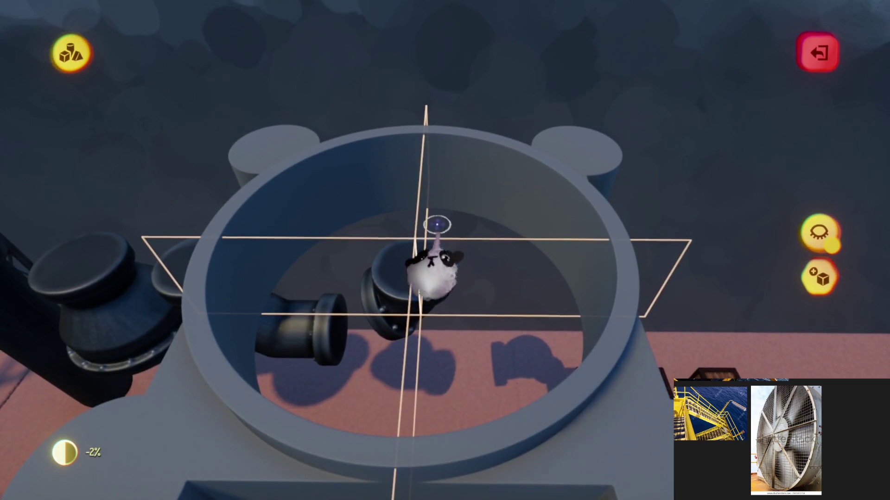
pyautogui.moveTo(431, 275); pyautogui.dragTo(432, 213)
# Stamp a cross of stretched cube spokes inside the ring with a cylinder hub at centre.
pyautogui.press('Tab')
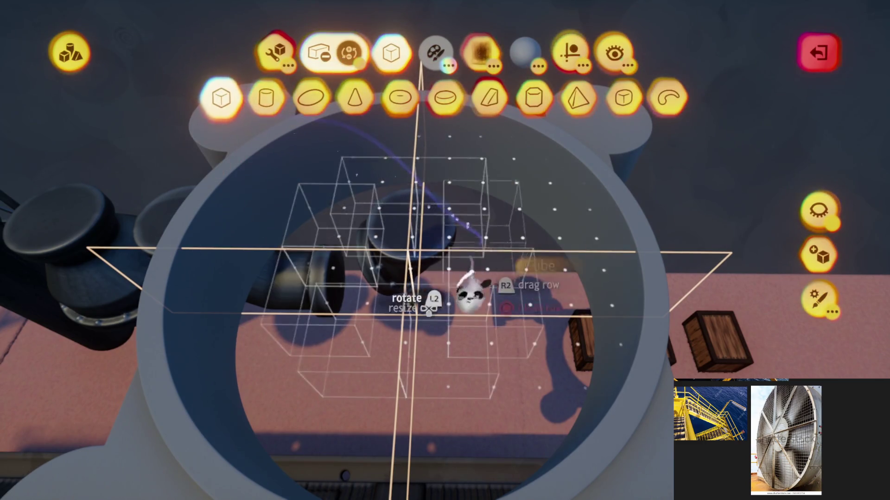
pyautogui.click(475, 292)
pyautogui.click(499, 306)
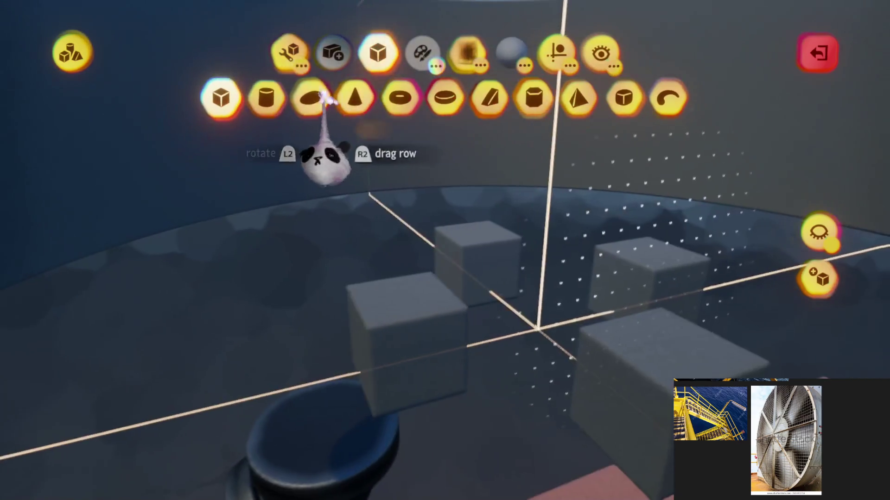
pyautogui.click(337, 98)
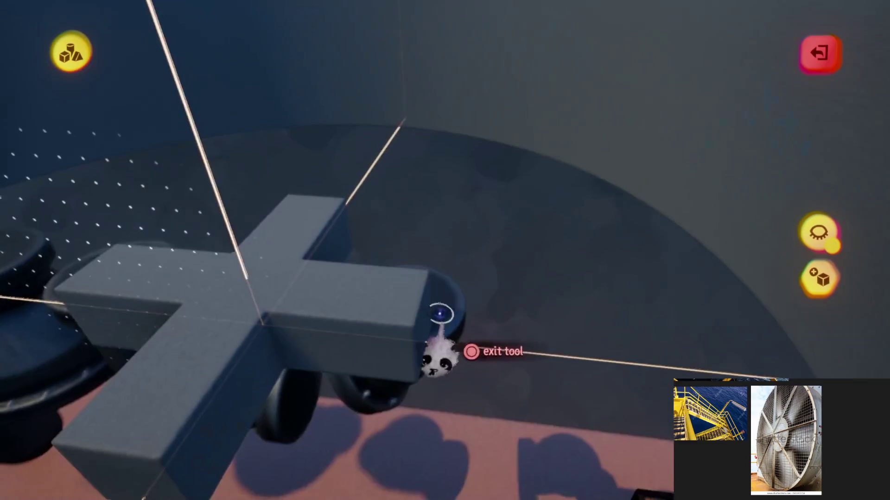
pyautogui.moveTo(433, 312)
pyautogui.mouseDown()
pyautogui.moveTo(417, 328)
pyautogui.moveTo(476, 367)
pyautogui.moveTo(448, 326)
pyautogui.mouseUp()
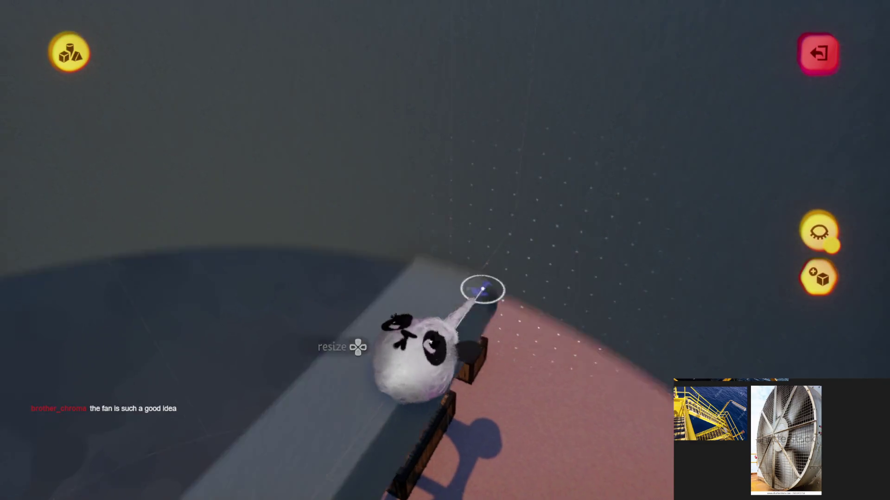
pyautogui.moveTo(484, 288); pyautogui.dragTo(467, 288)
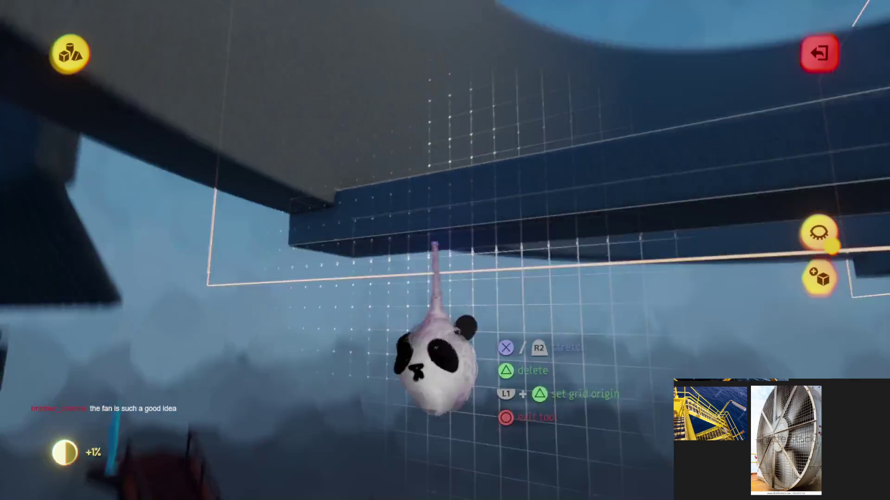
pyautogui.moveTo(435, 366)
pyautogui.mouseDown()
pyautogui.moveTo(437, 258)
pyautogui.moveTo(452, 264)
pyautogui.moveTo(473, 298)
pyautogui.mouseUp()
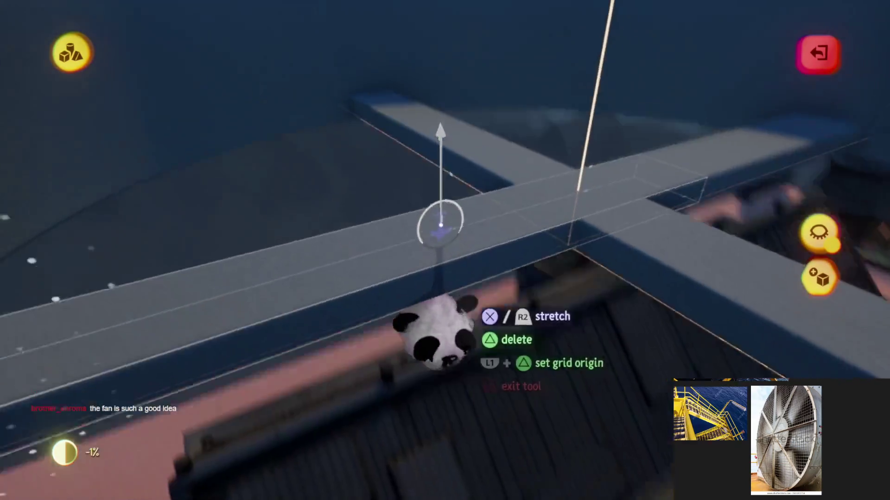
pyautogui.press('Escape')
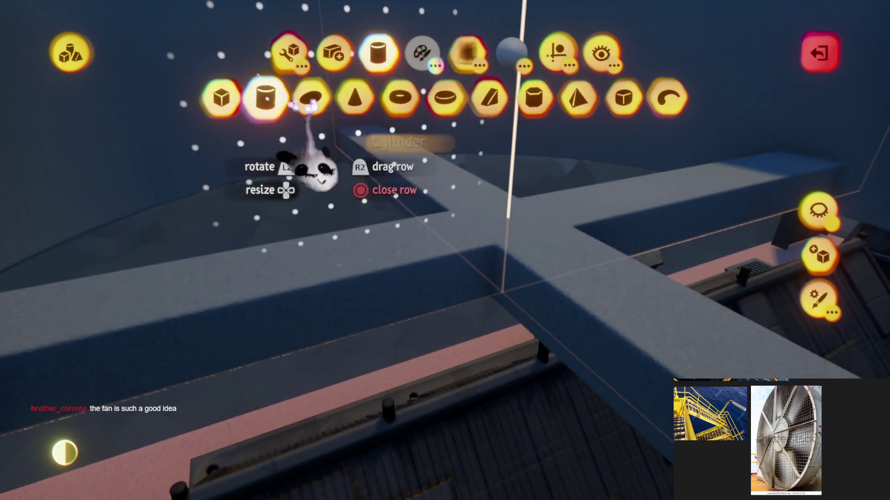
pyautogui.click(304, 105)
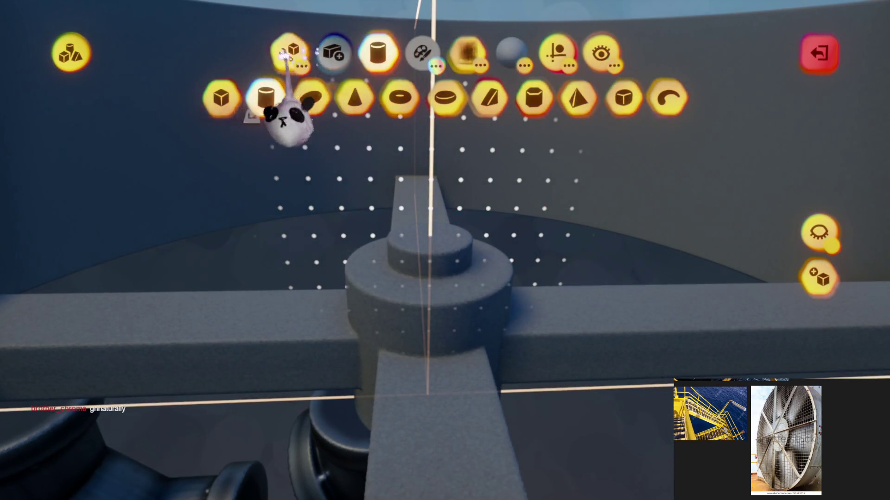
pyautogui.click(334, 98)
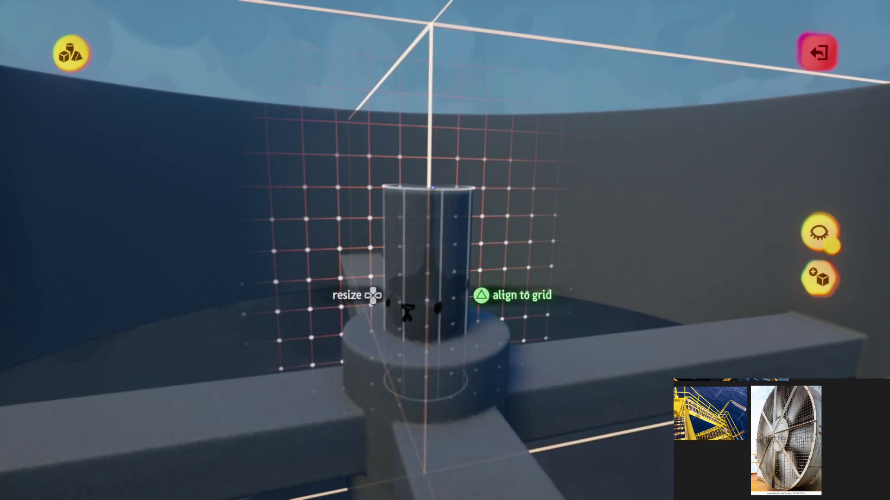
# Stretch the hub up into a post, then start a new sculpture using a curved tube shape.
pyautogui.click(431, 217)
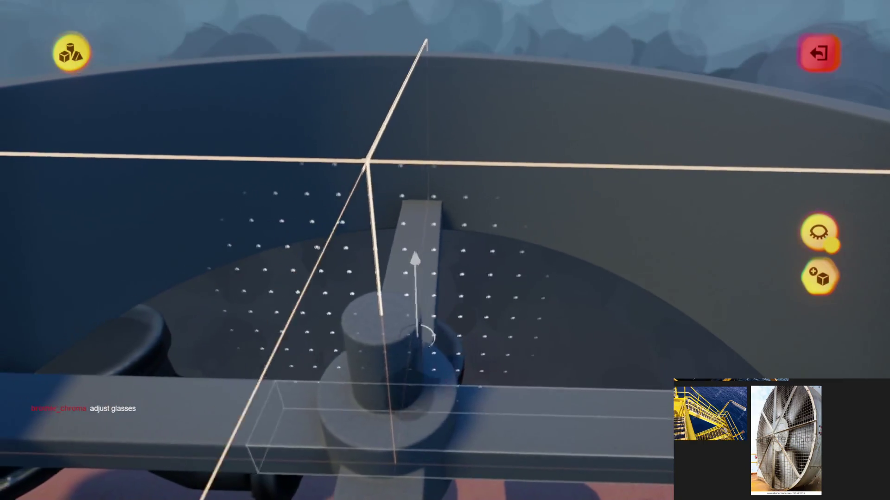
pyautogui.press('Escape')
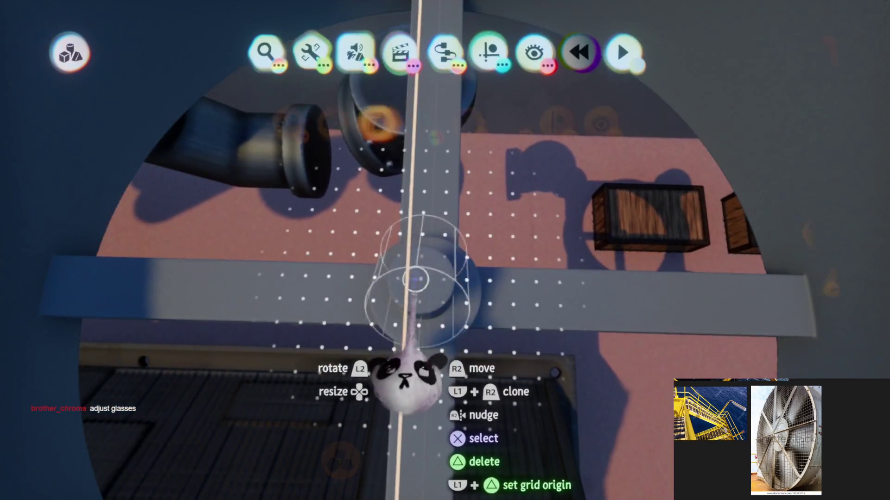
pyautogui.click(444, 285)
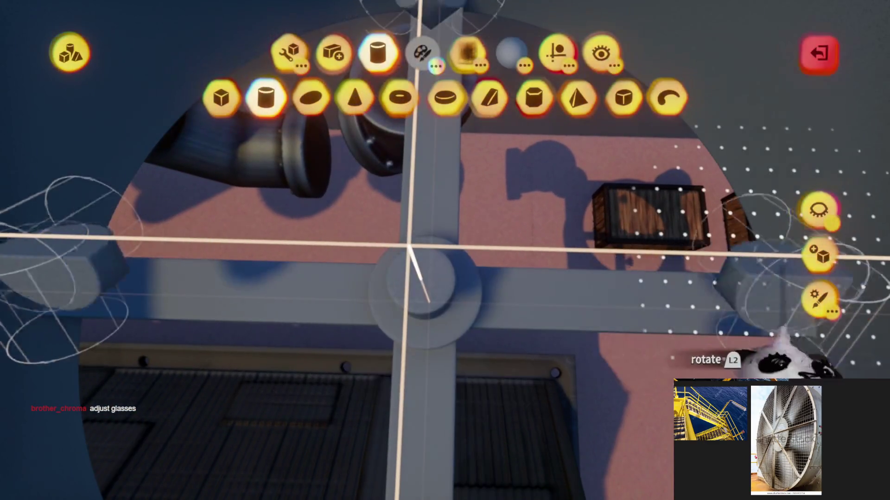
pyautogui.click(818, 255)
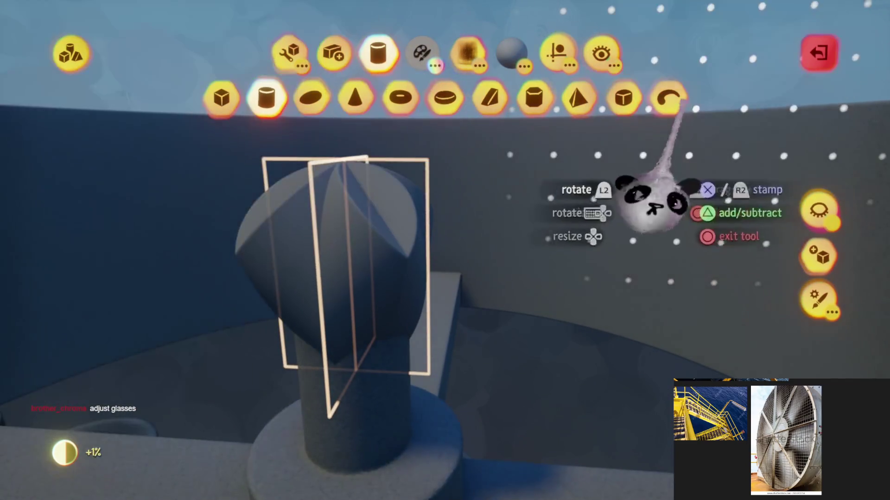
pyautogui.click(667, 97)
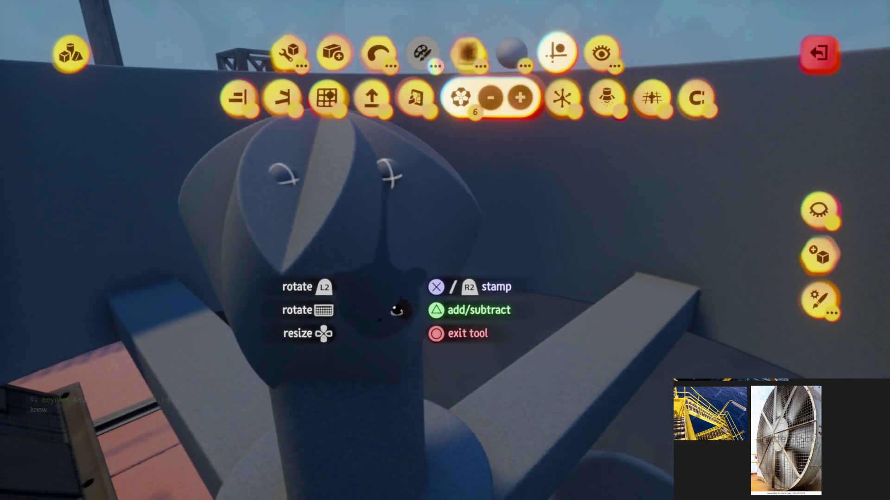
pyautogui.press('Escape')
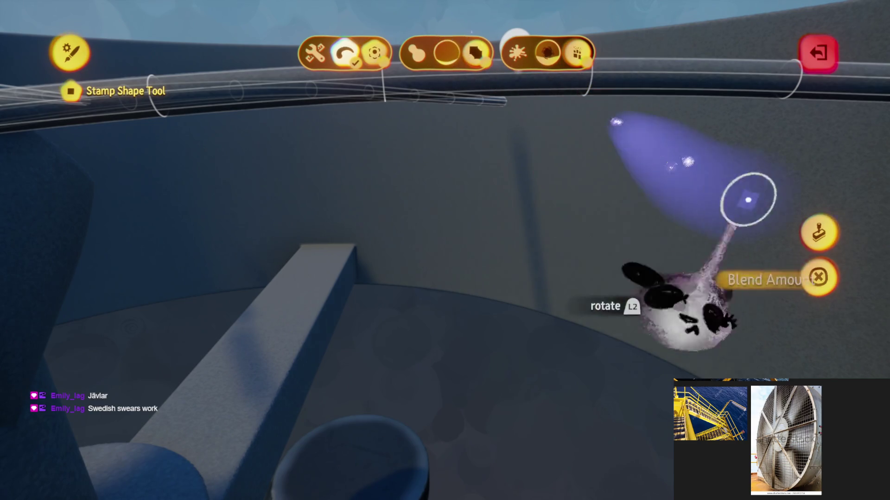
pyautogui.click(818, 277)
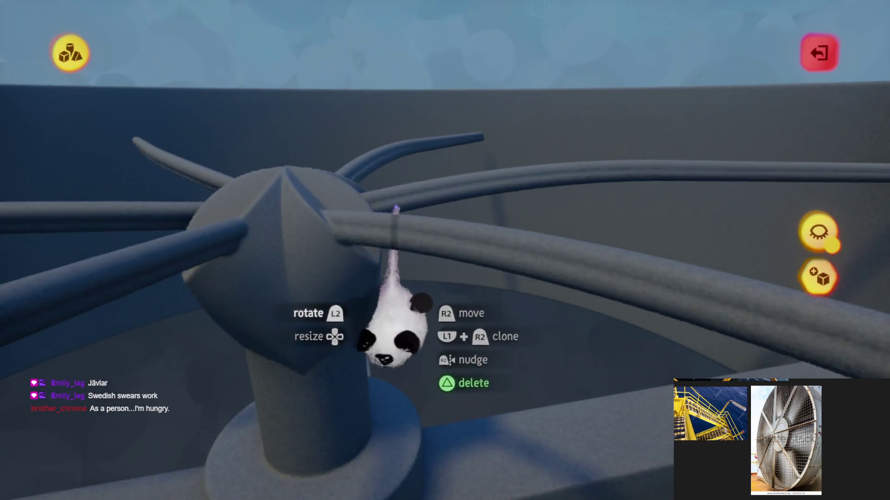
# Clone the curved piece in a fan around the hub to form the blade ring.
pyautogui.moveTo(396, 208)
pyautogui.mouseDown()
pyautogui.moveTo(408, 306)
pyautogui.moveTo(408, 278)
pyautogui.moveTo(398, 319)
pyautogui.mouseUp()
pyautogui.press('Up')
pyautogui.moveTo(398, 355)
pyautogui.mouseDown()
pyautogui.moveTo(408, 343)
pyautogui.moveTo(408, 274)
pyautogui.moveTo(399, 276)
pyautogui.moveTo(394, 324)
pyautogui.moveTo(375, 334)
pyautogui.mouseUp()
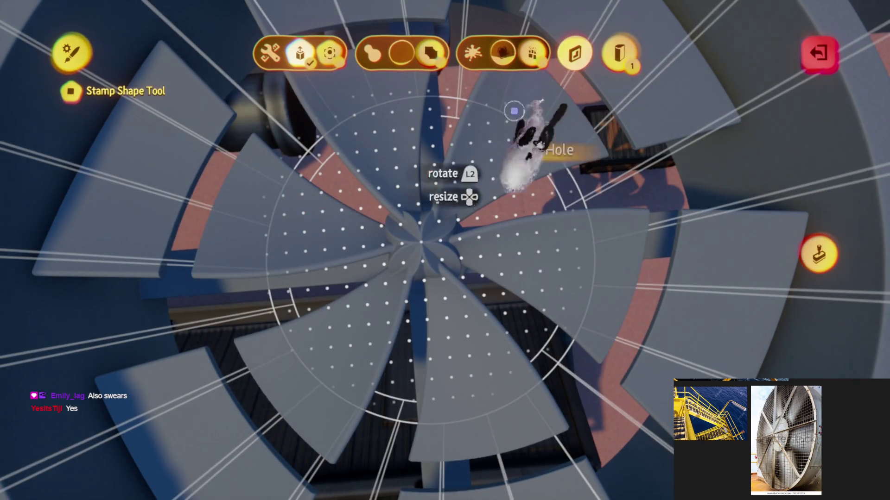
# Use Adjust Detail to lower the fan blades' detail and raise the ring housing's detail.
pyautogui.press('Escape')
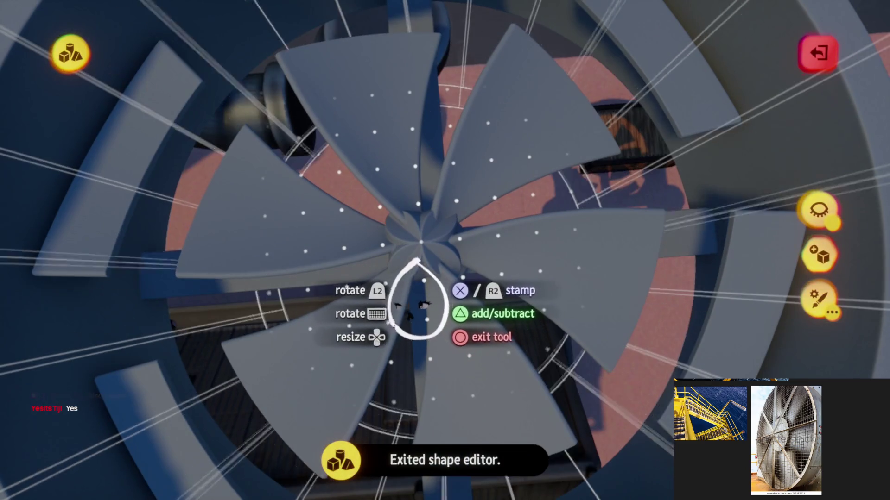
pyautogui.scroll(-5, 412, 310)
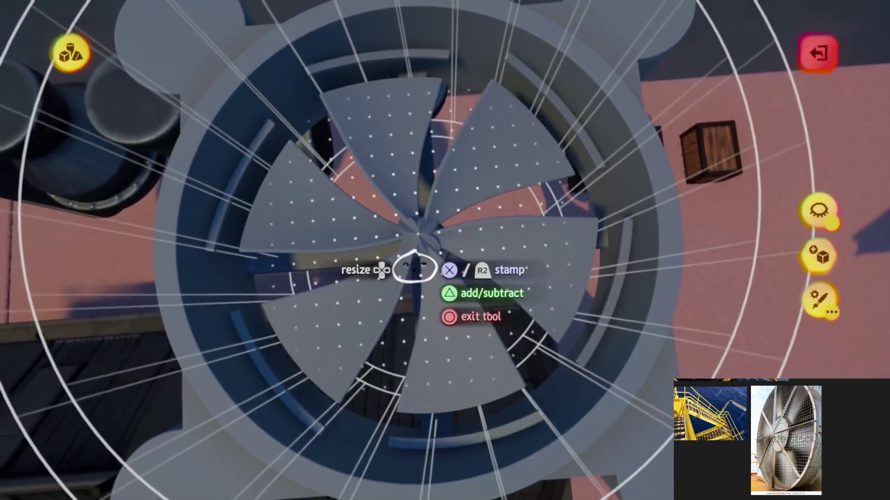
pyautogui.moveTo(414, 268); pyautogui.dragTo(390, 250)
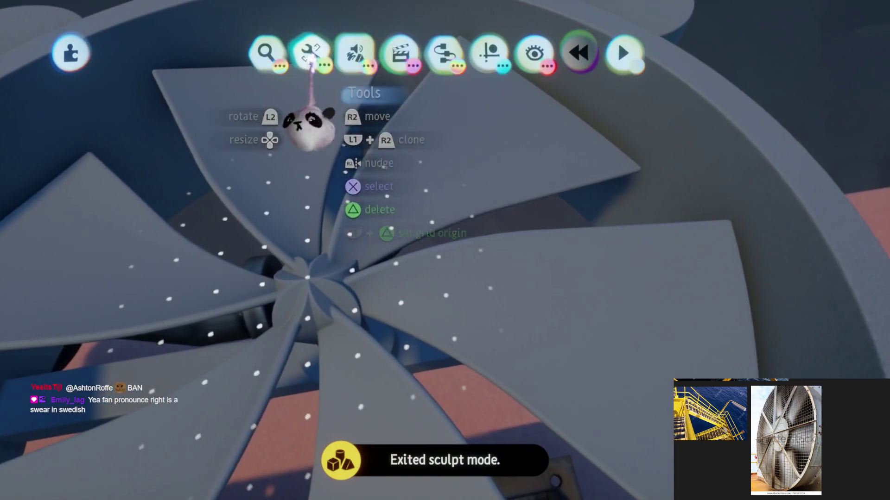
pyautogui.click(310, 53)
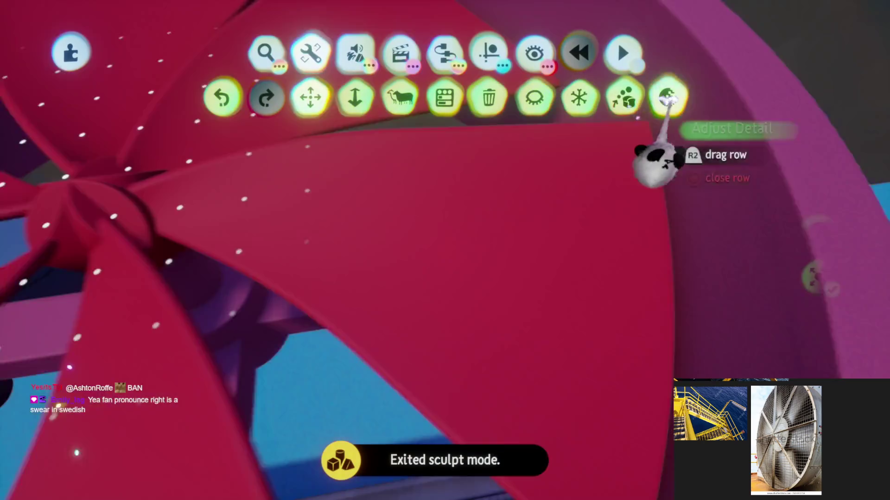
pyautogui.click(667, 98)
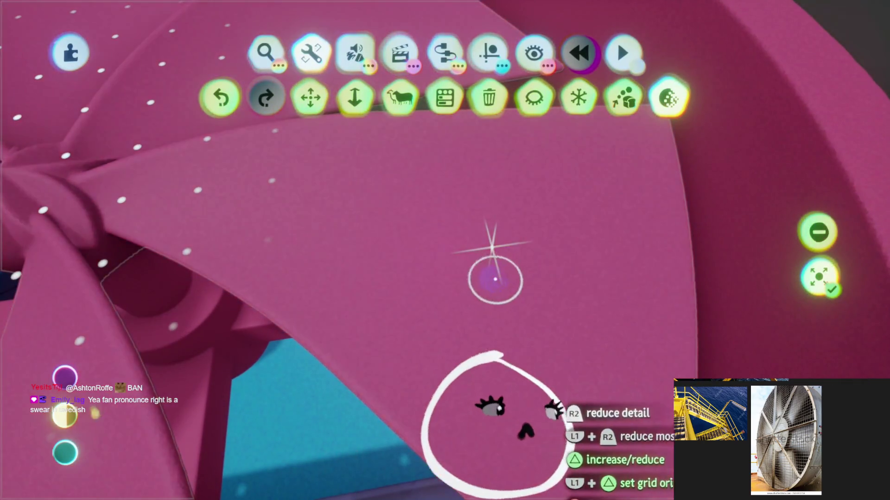
pyautogui.scroll(-5, 482, 264)
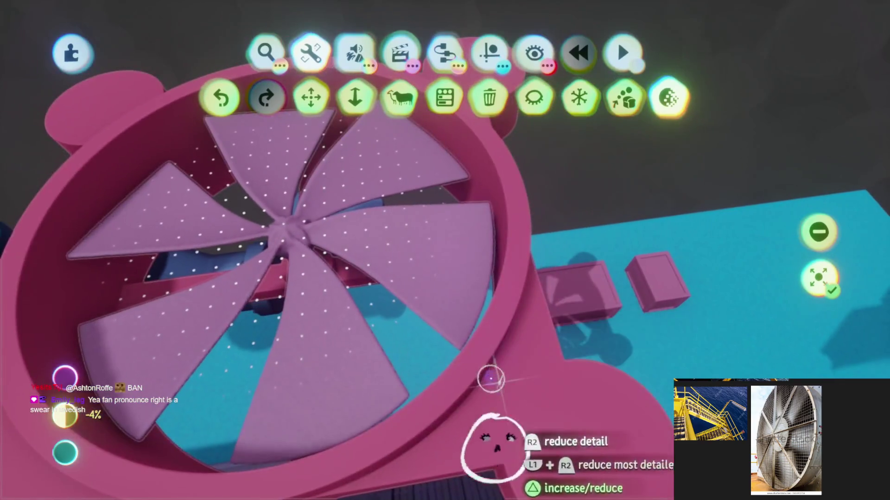
pyautogui.press('Escape')
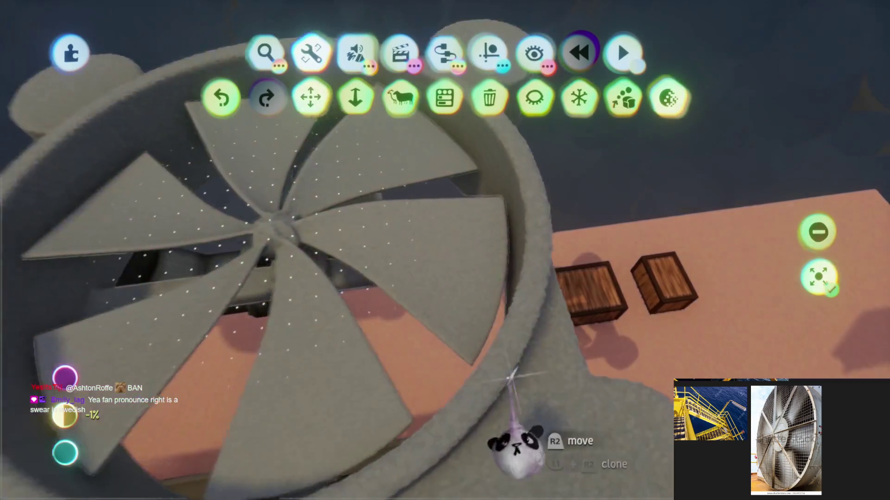
pyautogui.press('Escape')
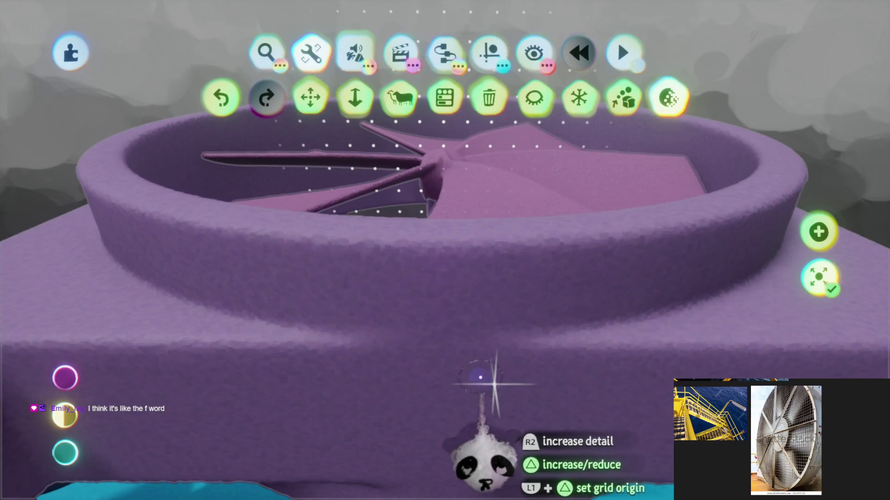
pyautogui.press('Escape')
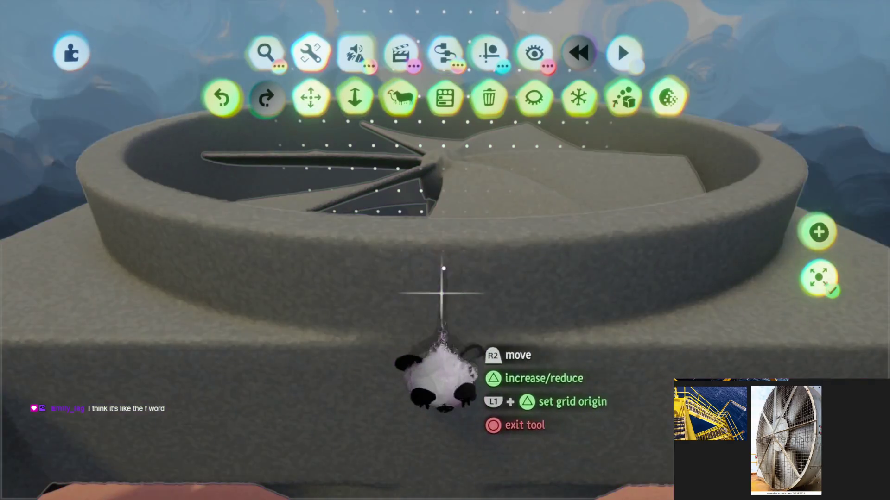
pyautogui.click(433, 298)
pyautogui.press('Escape')
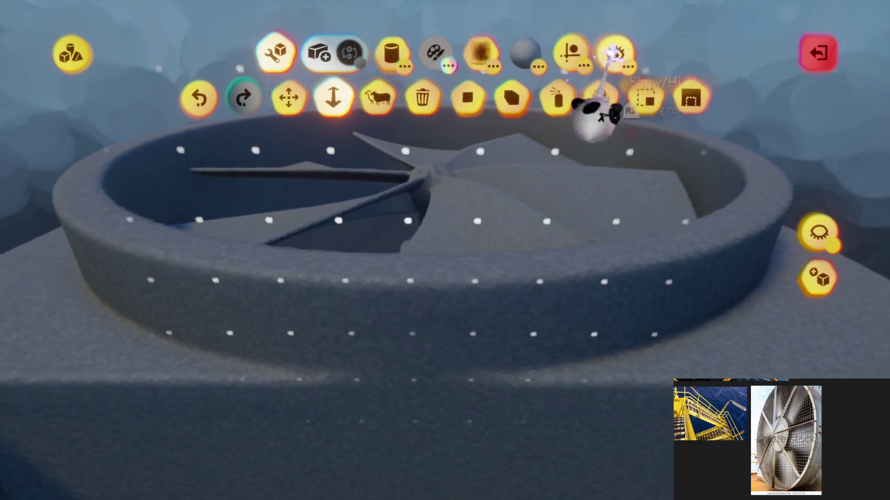
# Enable symmetry guides and stamp four cube lugs around the ring rim.
pyautogui.click(570, 51)
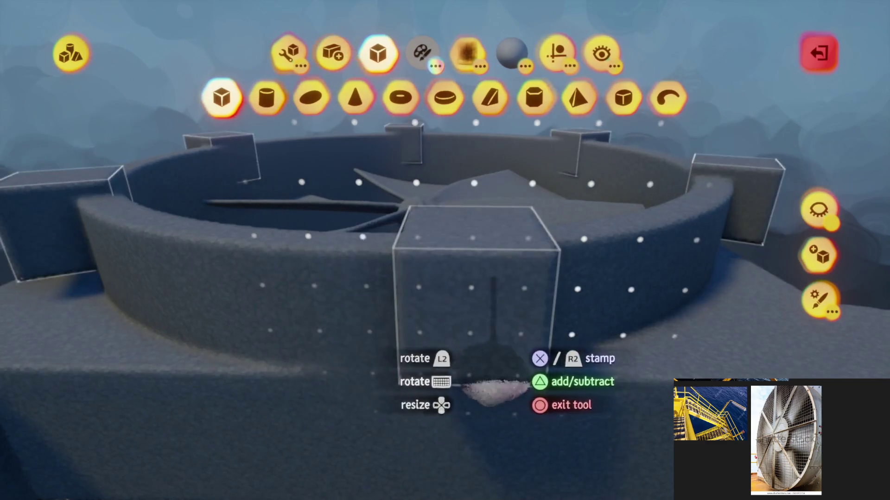
pyautogui.press('c')
pyautogui.press('Escape')
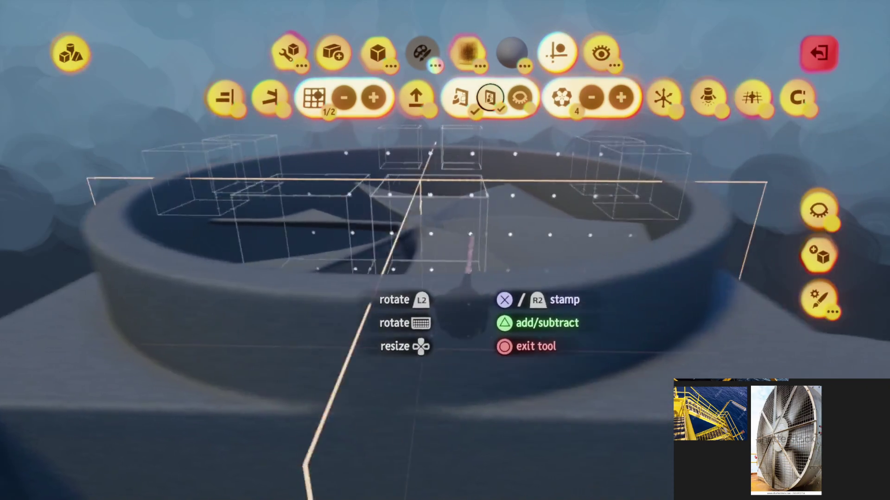
pyautogui.click(468, 278)
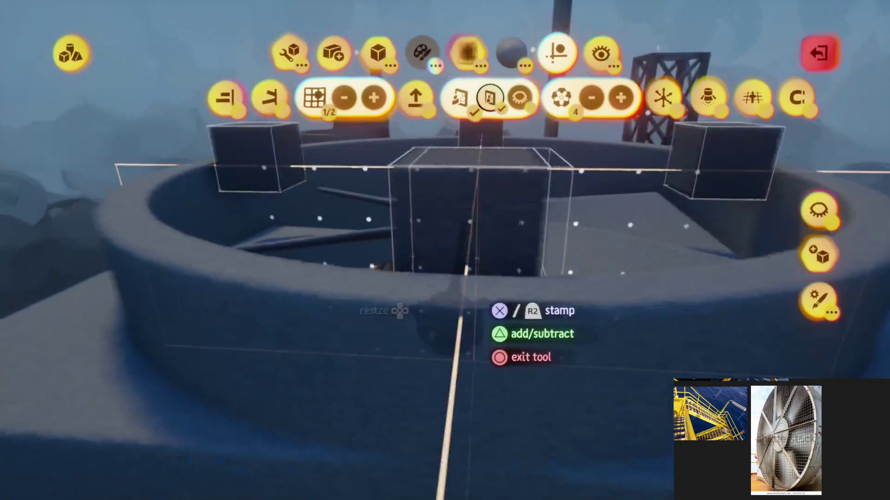
pyautogui.press('Escape')
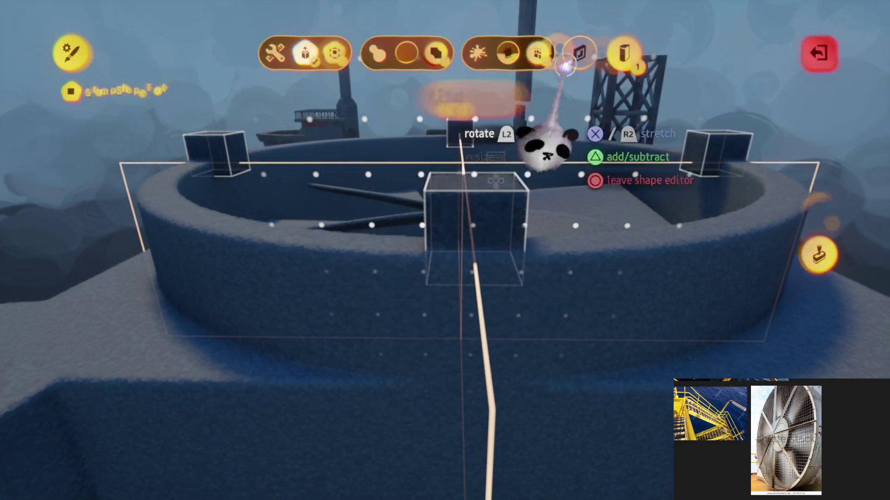
pyautogui.press('Escape')
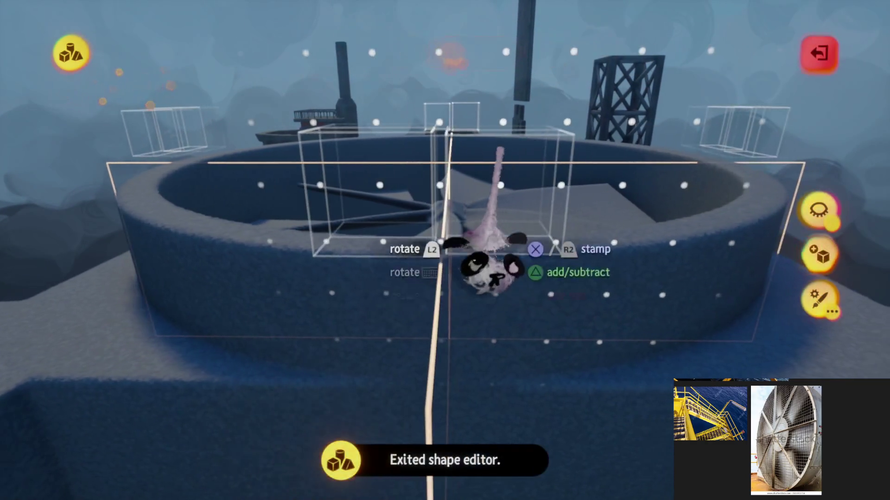
pyautogui.click(459, 305)
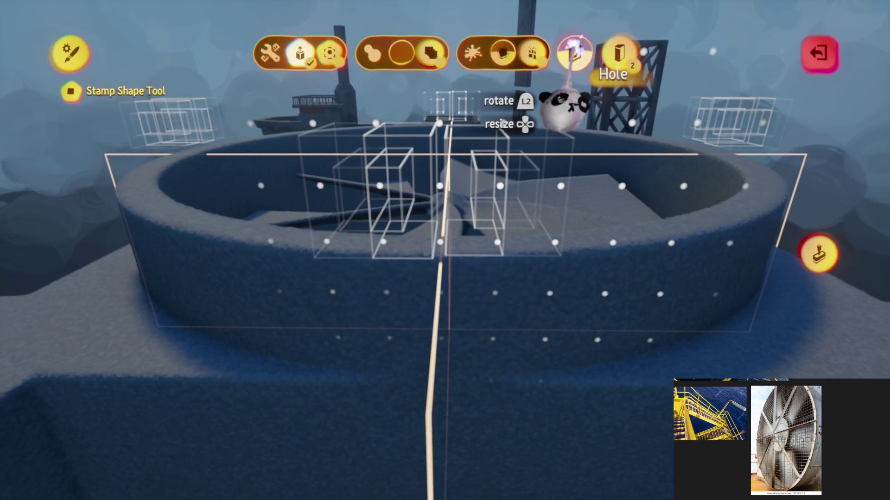
pyautogui.press('Escape')
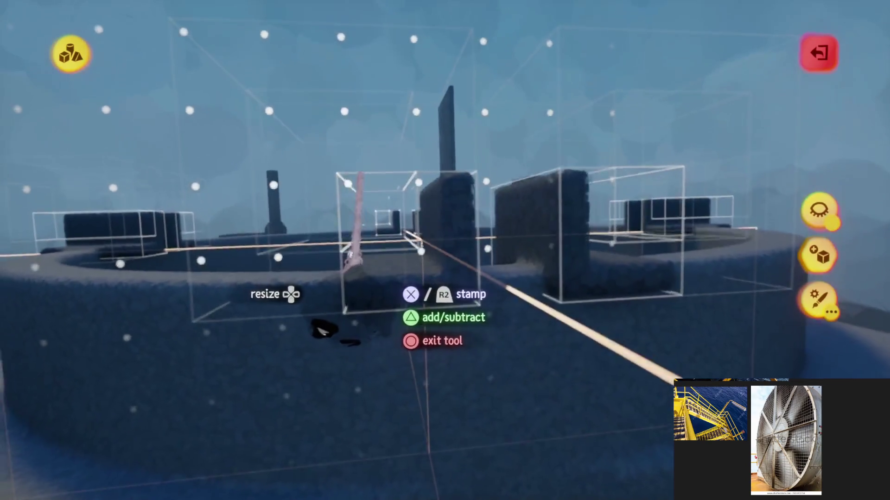
pyautogui.press('Escape')
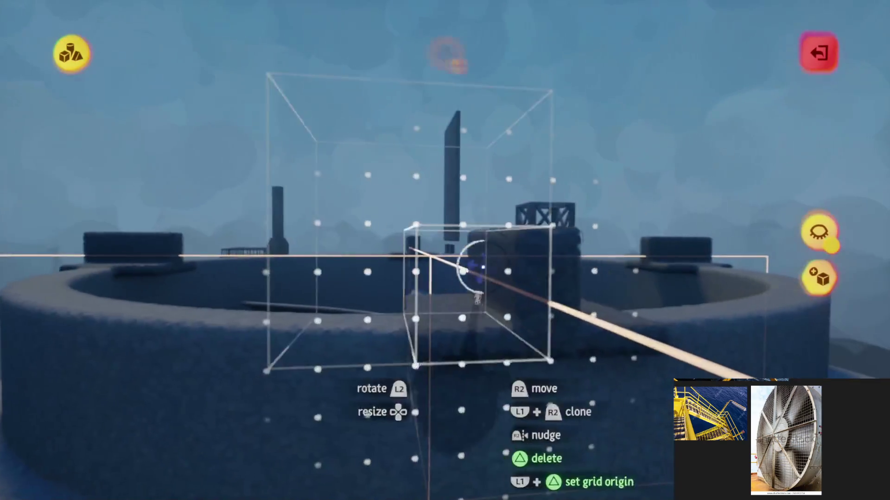
# Scale a box to 80% and stretch it into a long bar across the fan opening.
pyautogui.press('Escape')
pyautogui.click(556, 49)
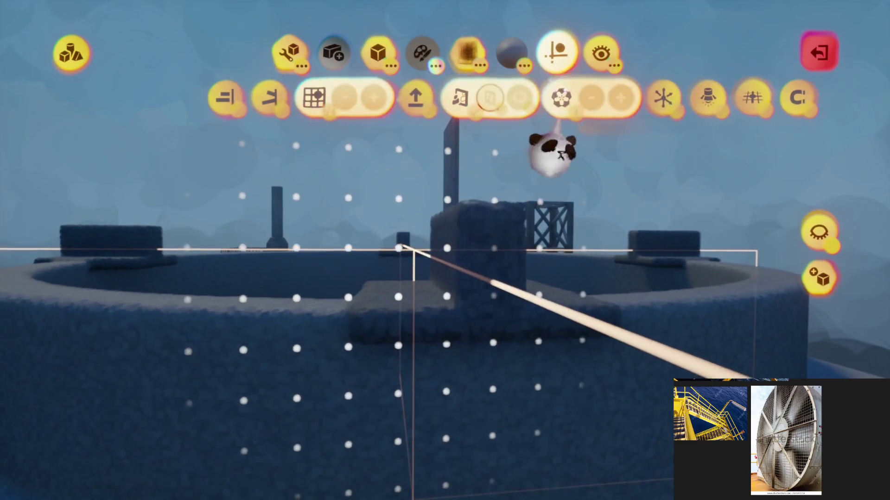
pyautogui.moveTo(435, 305); pyautogui.dragTo(435, 289)
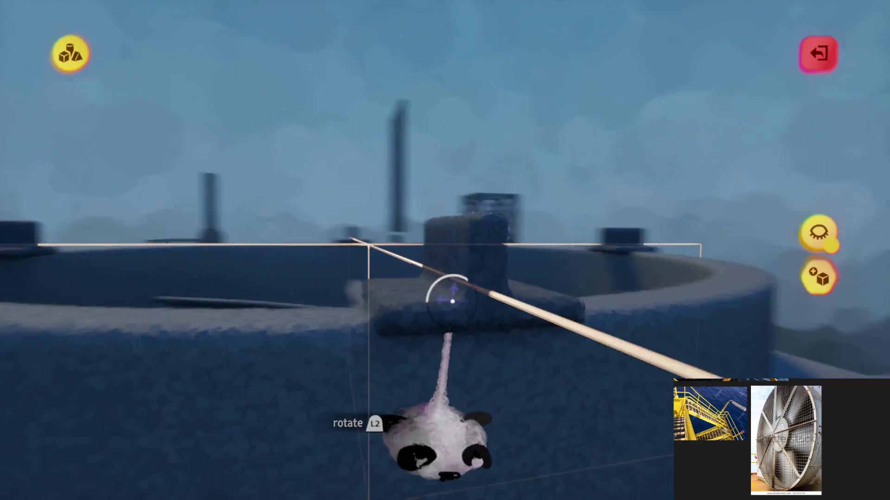
pyautogui.press('Escape')
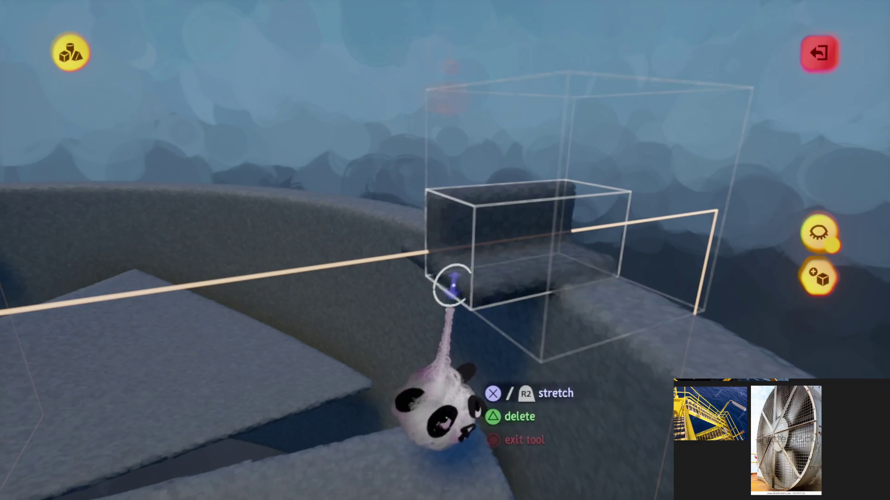
pyautogui.moveTo(452, 287); pyautogui.dragTo(423, 294)
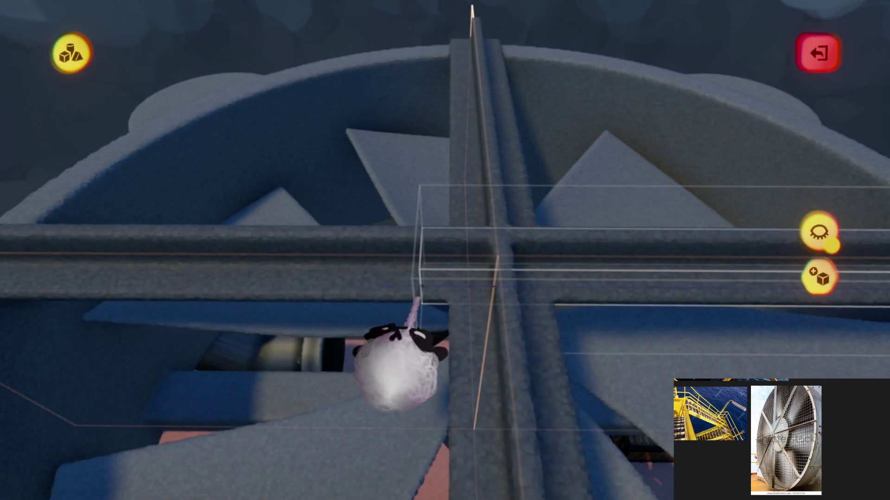
# Rotate a grille beam to a diagonal and line it up with the fan centre.
pyautogui.press('Escape')
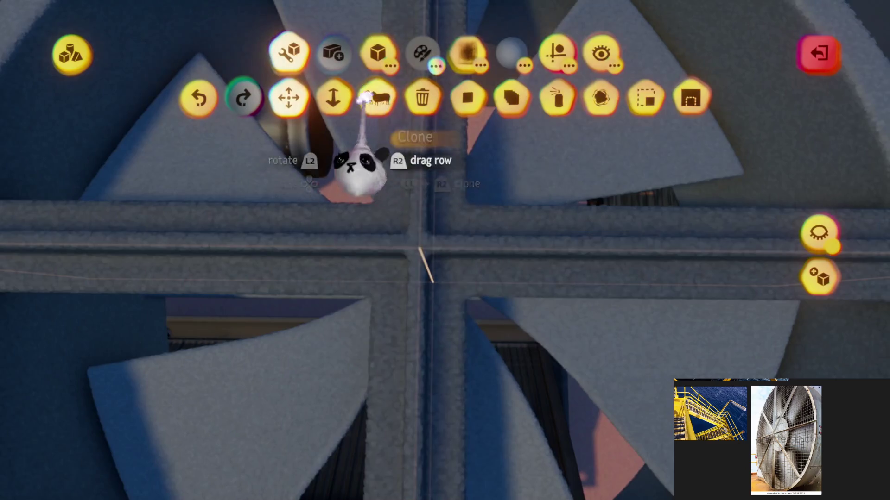
pyautogui.click(540, 71)
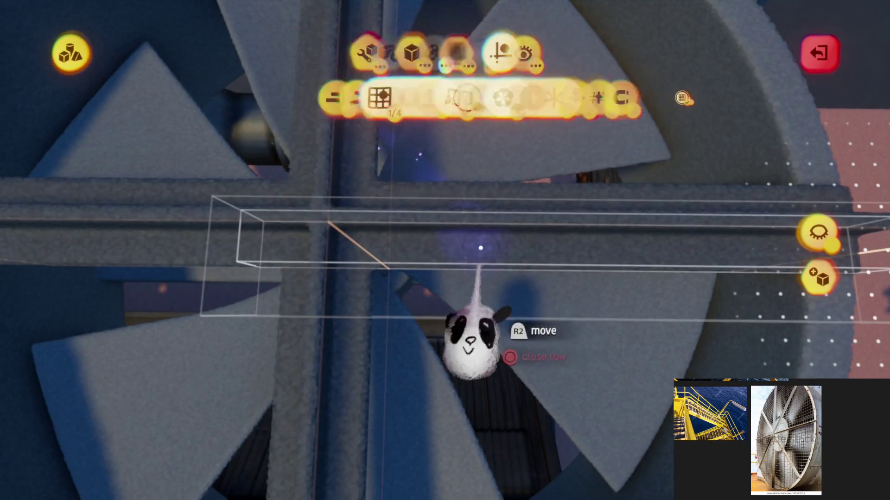
pyautogui.moveTo(462, 259)
pyautogui.mouseDown()
pyautogui.moveTo(454, 292)
pyautogui.moveTo(375, 327)
pyautogui.moveTo(395, 259)
pyautogui.moveTo(408, 268)
pyautogui.moveTo(410, 250)
pyautogui.moveTo(436, 245)
pyautogui.mouseUp()
pyautogui.moveTo(459, 313)
pyautogui.mouseDown()
pyautogui.moveTo(481, 317)
pyautogui.moveTo(465, 346)
pyautogui.mouseUp()
pyautogui.press('Escape')
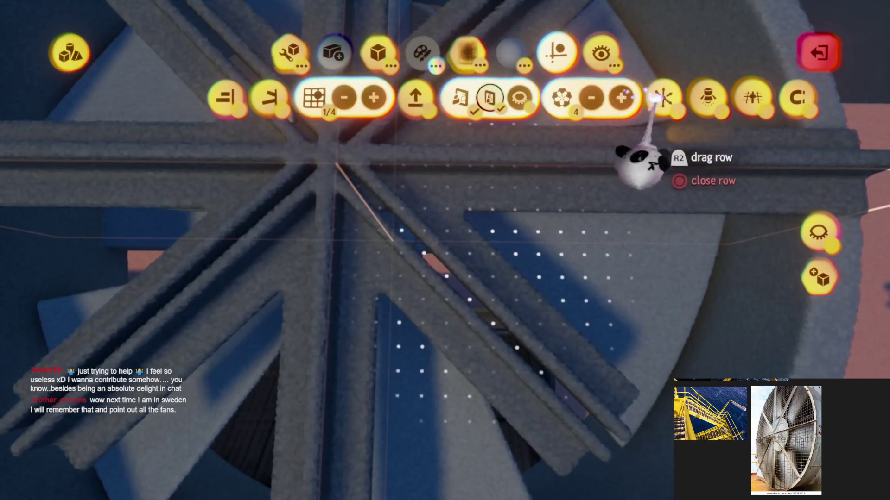
# Reposition the diagonal beam and stretch it across the ring.
pyautogui.moveTo(473, 264); pyautogui.dragTo(408, 224)
pyautogui.press('Escape')
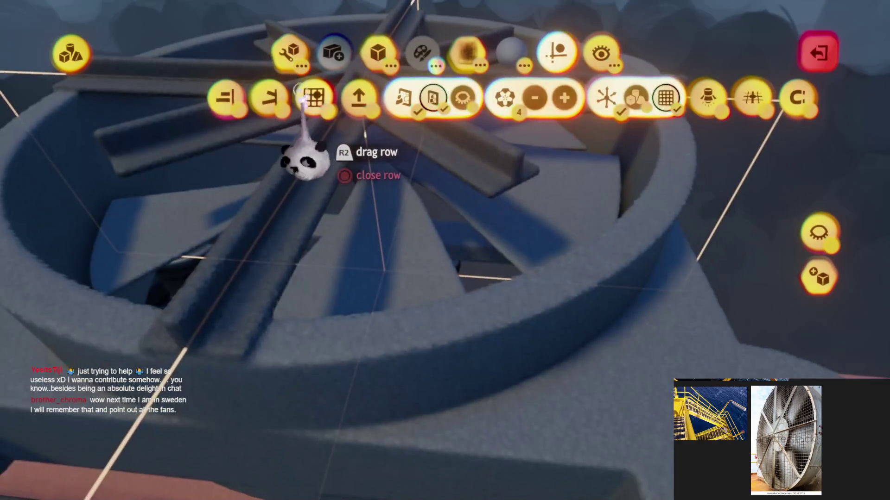
pyautogui.click(289, 52)
pyautogui.moveTo(424, 181)
pyautogui.mouseDown()
pyautogui.moveTo(544, 252)
pyautogui.moveTo(457, 328)
pyautogui.mouseUp()
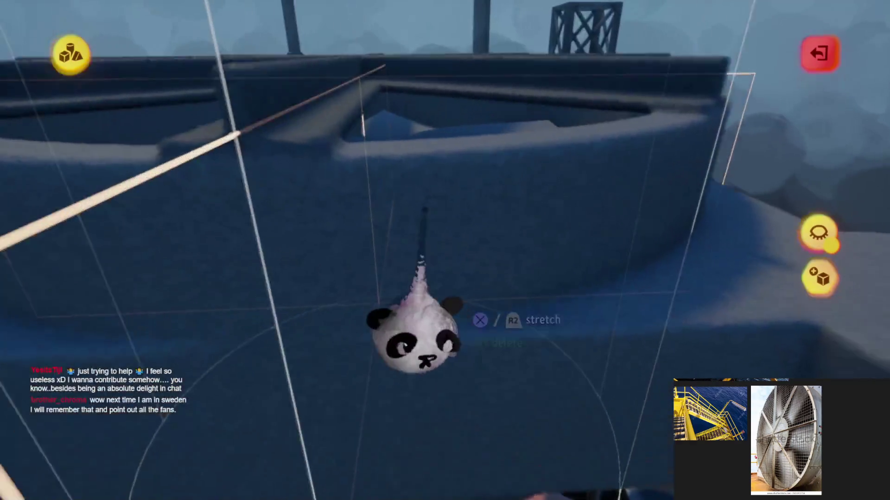
# Shift the beam along its axis and clone it to place another grille spoke.
pyautogui.press('Escape')
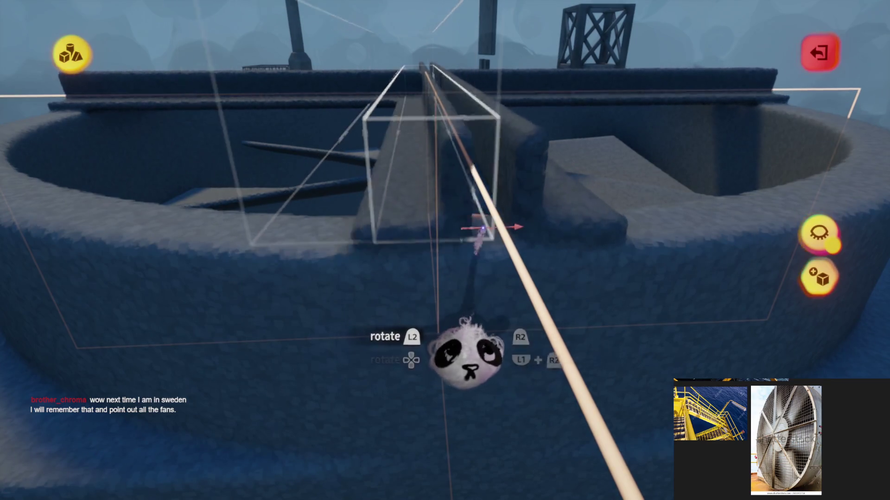
pyautogui.moveTo(492, 228)
pyautogui.mouseDown()
pyautogui.moveTo(477, 233)
pyautogui.moveTo(488, 238)
pyautogui.moveTo(482, 217)
pyautogui.moveTo(479, 233)
pyautogui.moveTo(441, 198)
pyautogui.moveTo(462, 252)
pyautogui.moveTo(470, 228)
pyautogui.moveTo(433, 198)
pyautogui.mouseUp()
pyautogui.press('Tab')
pyautogui.click(359, 95)
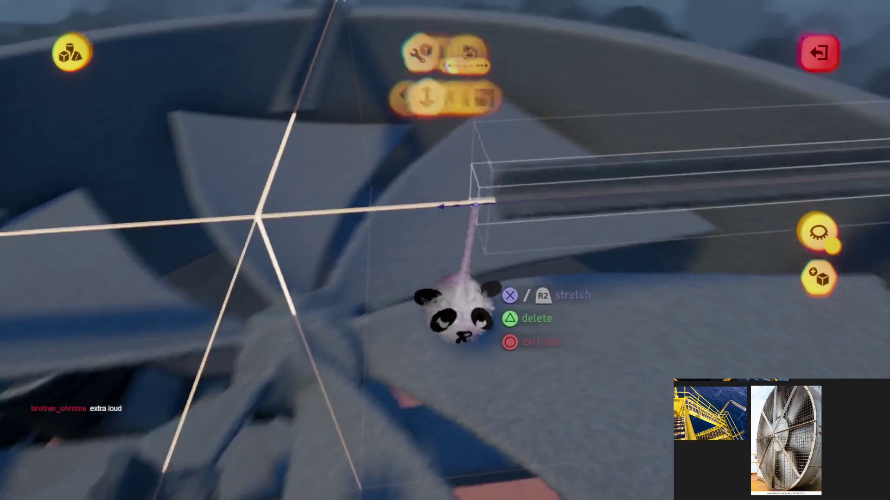
pyautogui.click(475, 204)
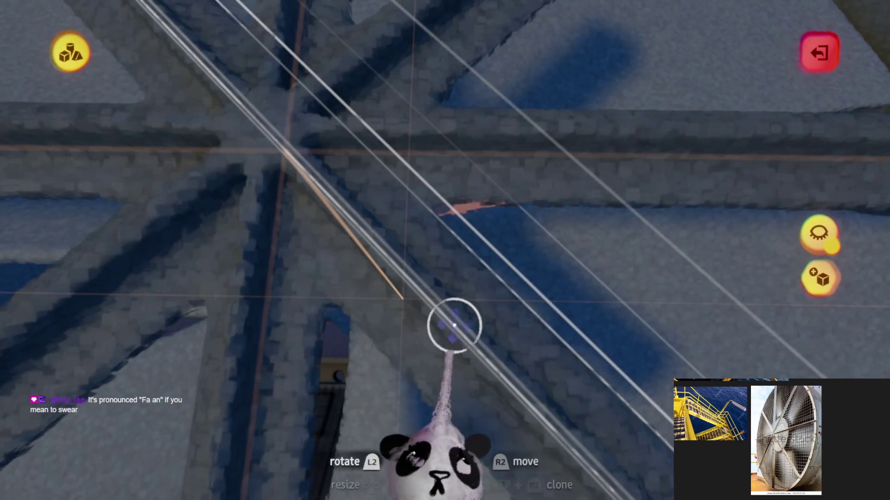
pyautogui.press('Tab')
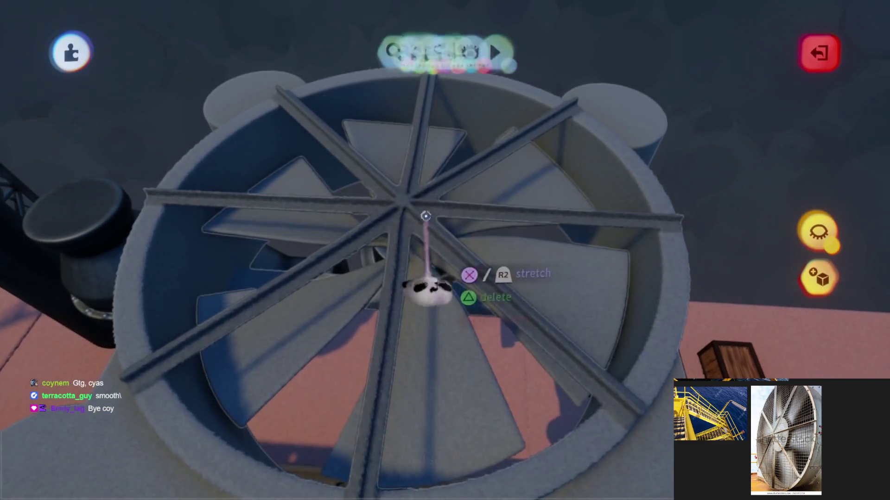
# Reopen the fan sculpt, choose the cylinder stamp and set grid snap to 1/4.
pyautogui.press('Escape')
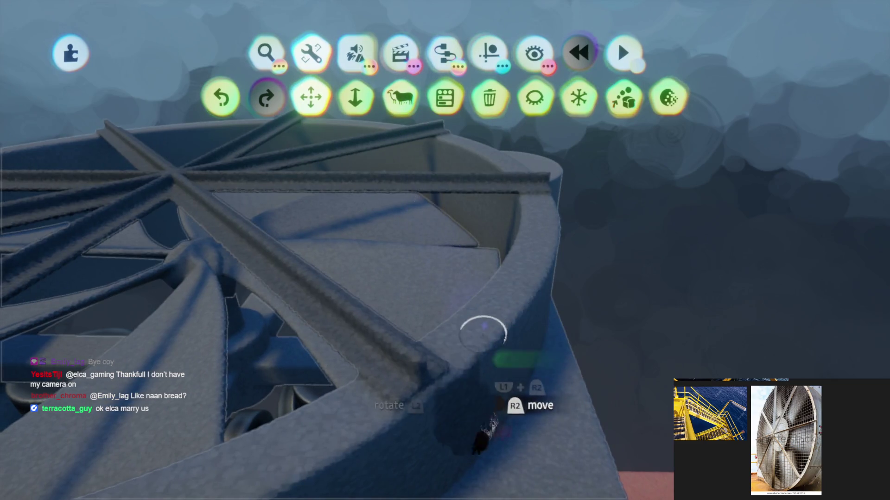
pyautogui.doubleClick(431, 369)
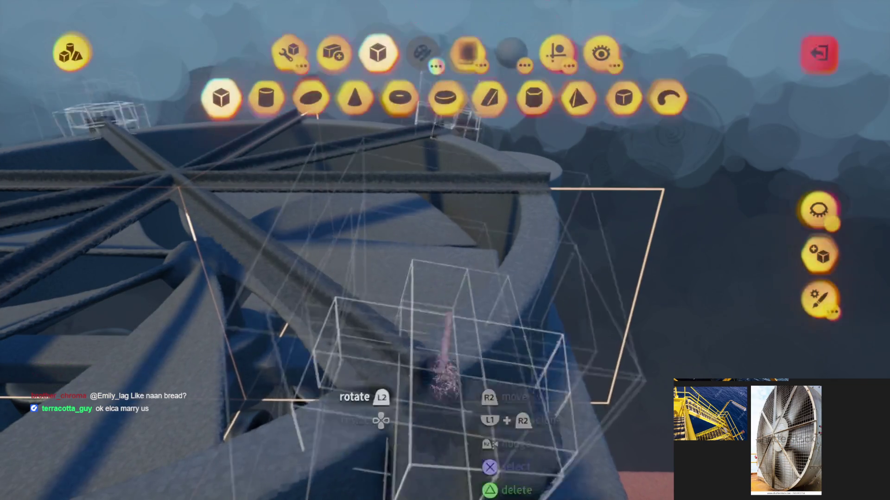
pyautogui.click(556, 130)
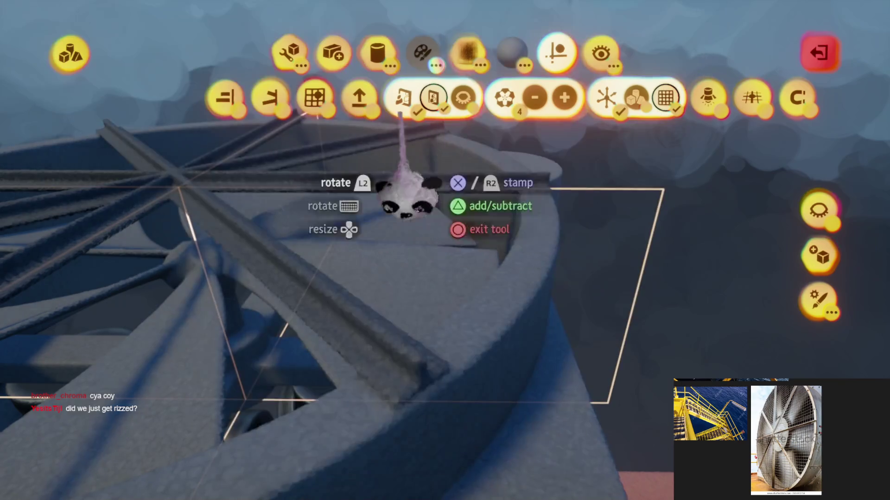
pyautogui.click(329, 109)
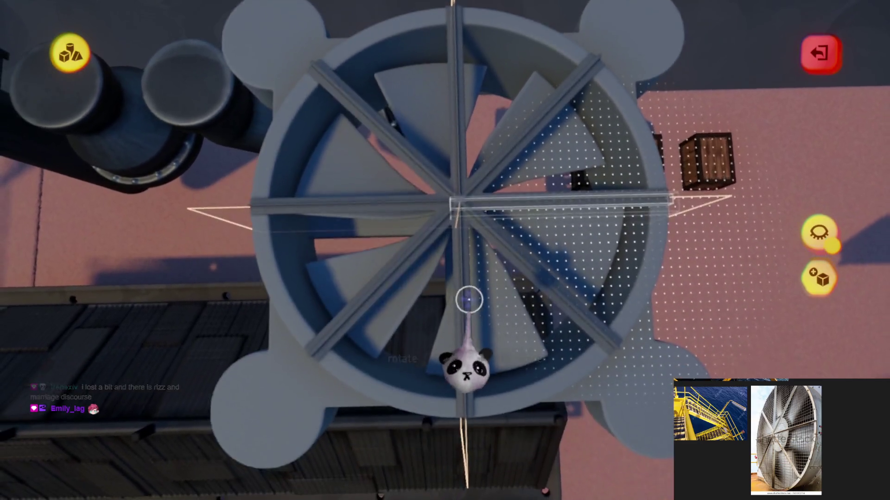
# Start a new cylinder shape and stretch the dark fan part to a new length.
pyautogui.press('Escape')
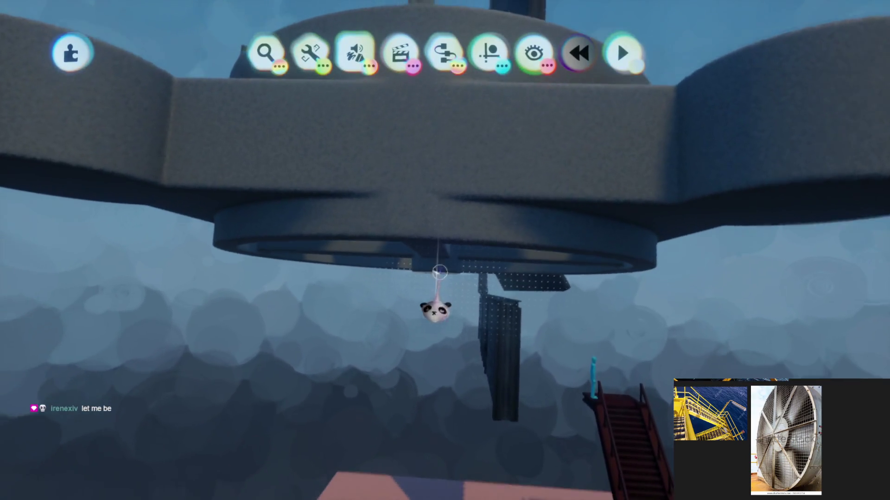
pyautogui.click(397, 186)
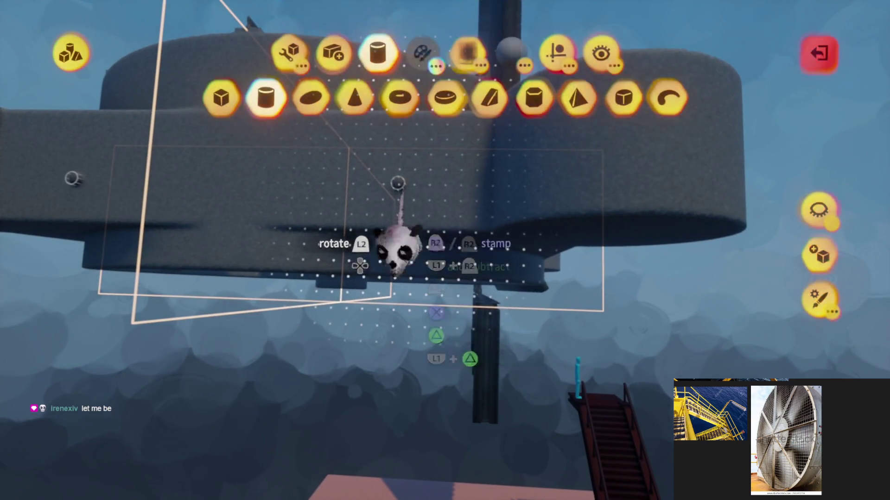
pyautogui.press('Escape')
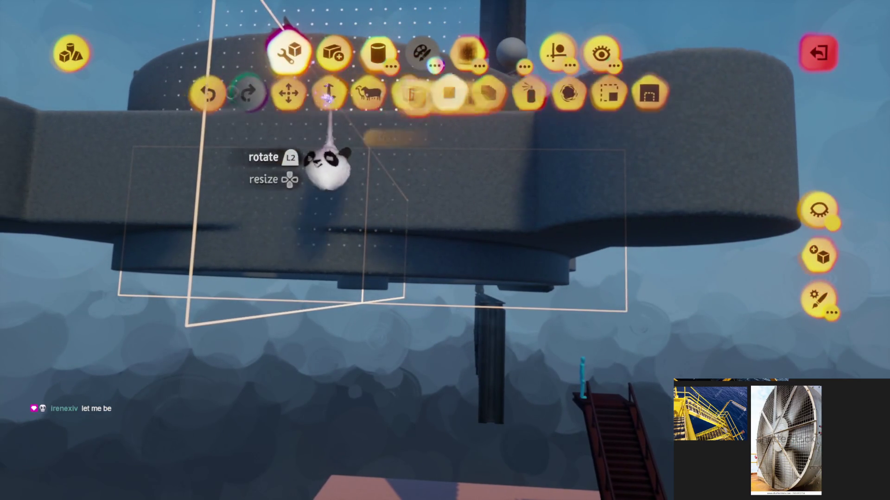
pyautogui.click(333, 98)
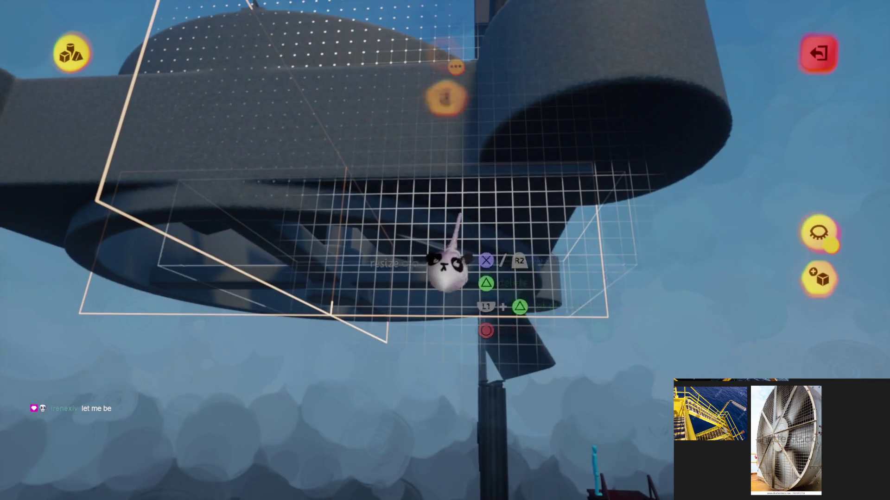
pyautogui.moveTo(459, 229); pyautogui.dragTo(526, 175)
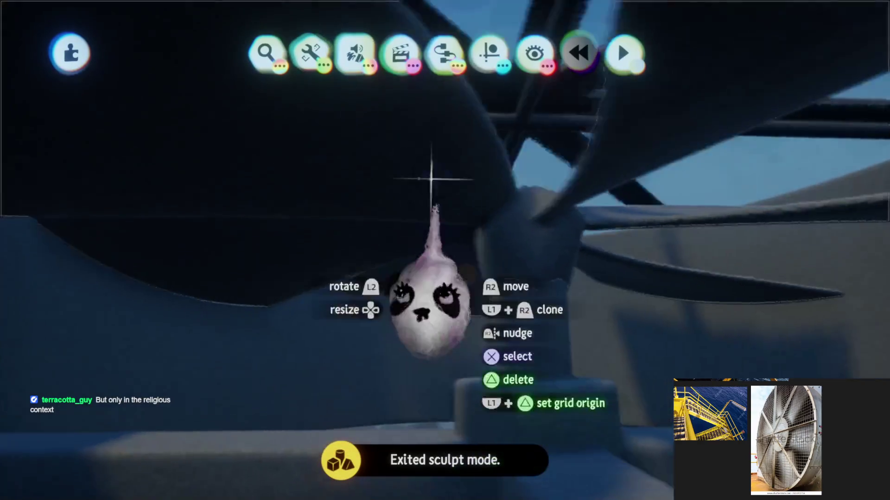
# Place a Motor Bolt connector from the shaft to the fan blades.
pyautogui.click(452, 49)
pyautogui.click(493, 99)
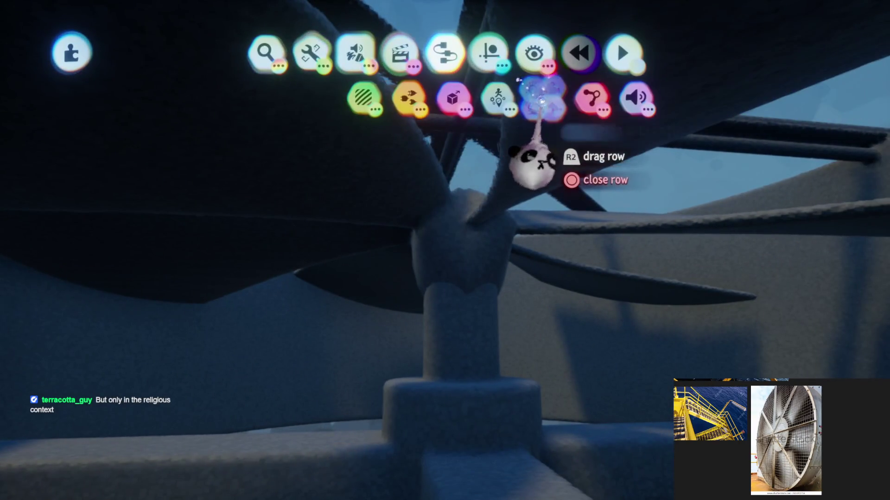
pyautogui.click(594, 98)
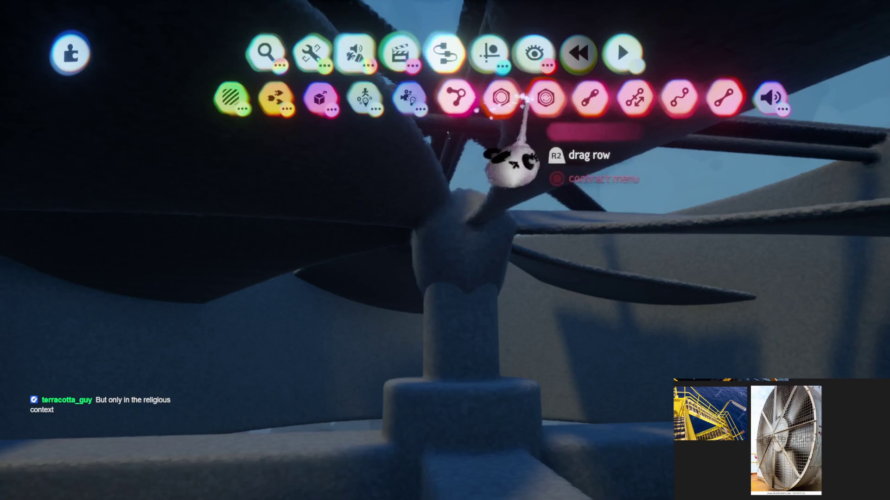
pyautogui.click(502, 98)
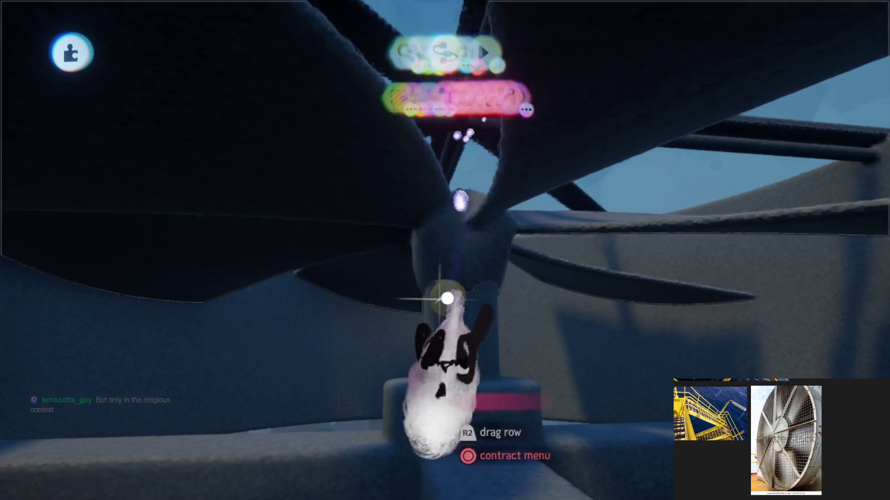
pyautogui.click(468, 338)
pyautogui.click(465, 332)
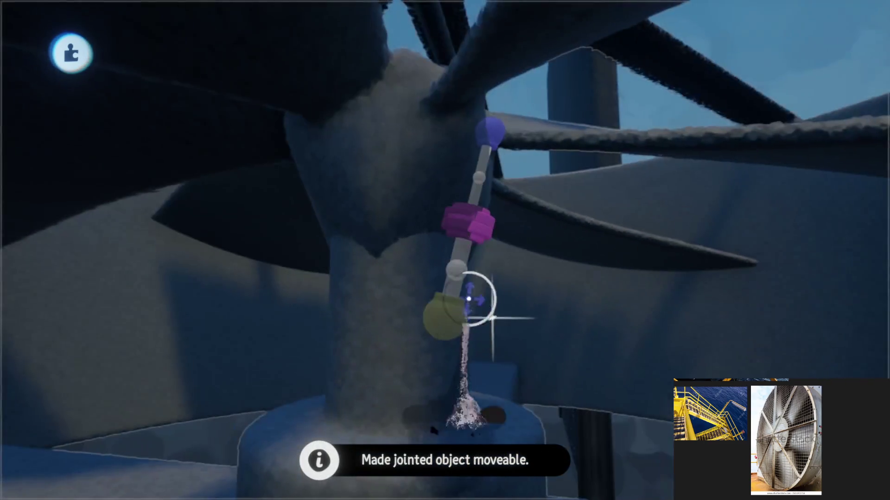
pyautogui.moveTo(468, 299)
pyautogui.mouseDown()
pyautogui.moveTo(472, 358)
pyautogui.moveTo(377, 358)
pyautogui.moveTo(398, 417)
pyautogui.mouseUp()
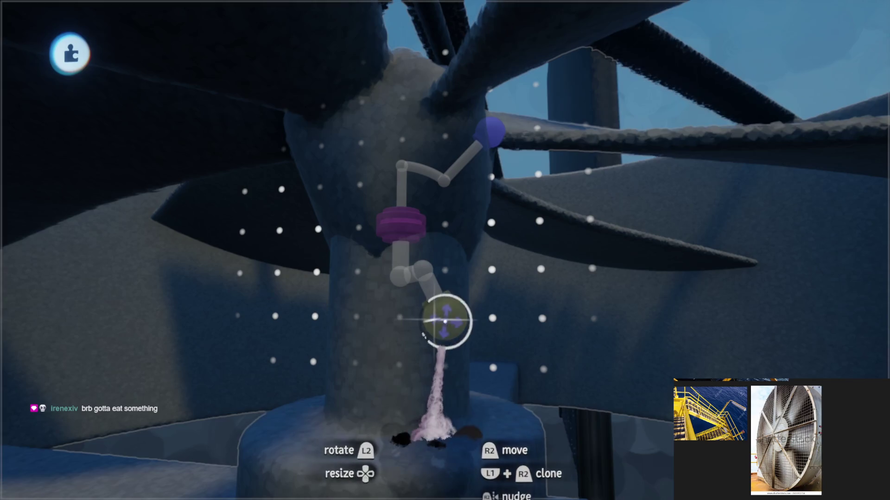
pyautogui.press('s')
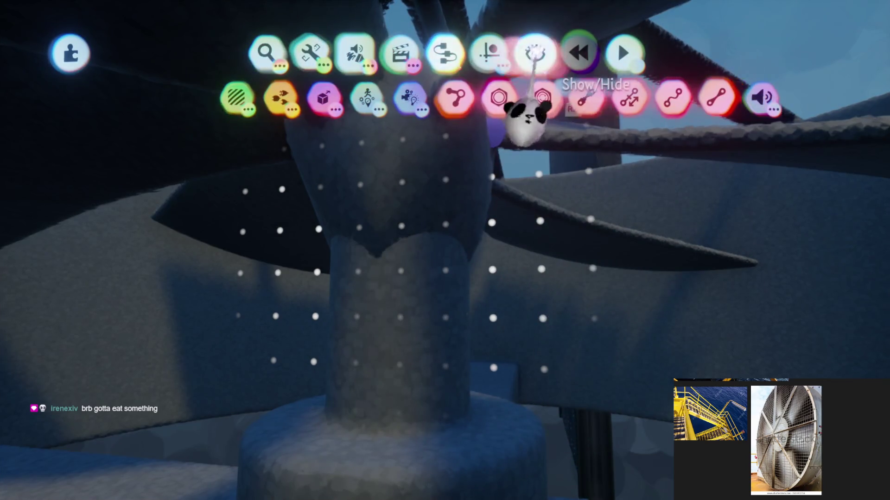
# Turn on X-Ray and move the connector's yellow end piece up the shaft.
pyautogui.click(533, 53)
pyautogui.click(482, 55)
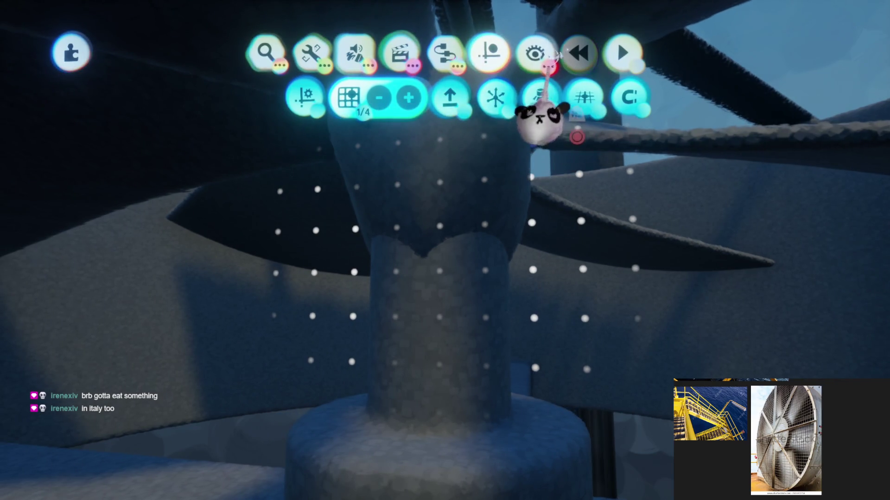
pyautogui.click(536, 55)
pyautogui.click(415, 98)
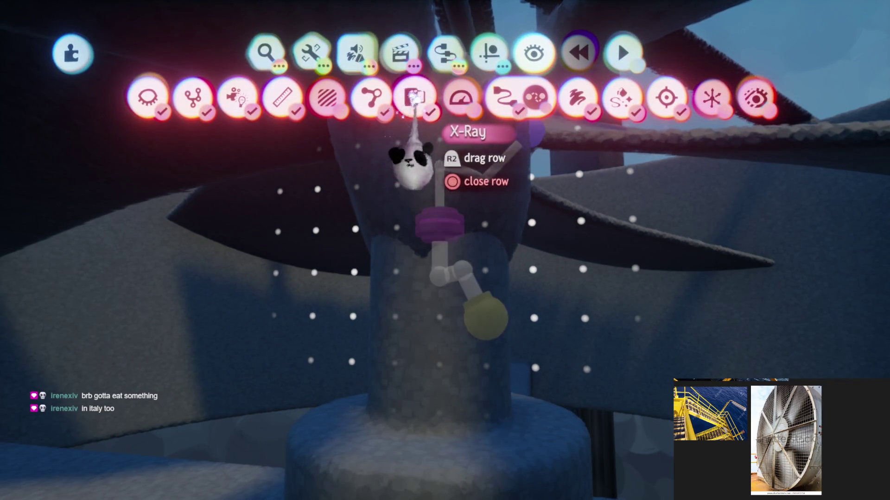
pyautogui.moveTo(438, 367); pyautogui.dragTo(442, 350)
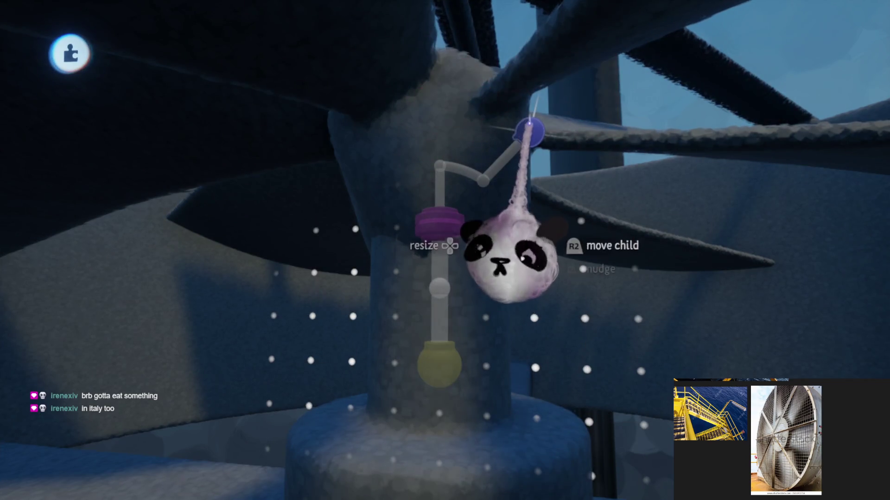
pyautogui.moveTo(529, 131); pyautogui.dragTo(440, 98)
pyautogui.moveTo(439, 226)
pyautogui.mouseDown()
pyautogui.moveTo(427, 219)
pyautogui.moveTo(461, 235)
pyautogui.moveTo(425, 215)
pyautogui.moveTo(452, 119)
pyautogui.moveTo(562, 195)
pyautogui.moveTo(508, 243)
pyautogui.moveTo(582, 249)
pyautogui.moveTo(572, 235)
pyautogui.moveTo(581, 215)
pyautogui.moveTo(574, 246)
pyautogui.moveTo(581, 190)
pyautogui.mouseUp()
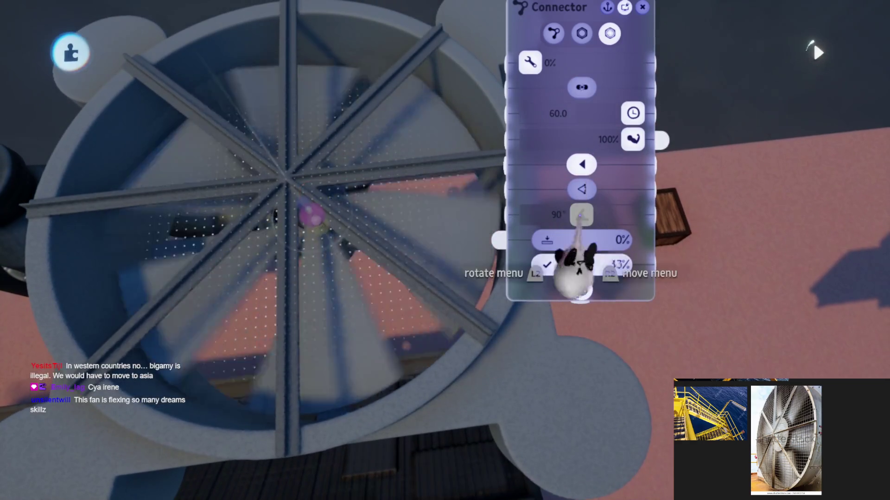
# Raise the motor connector's speed from 5.1 to 13.8 and close its settings.
pyautogui.moveTo(549, 262)
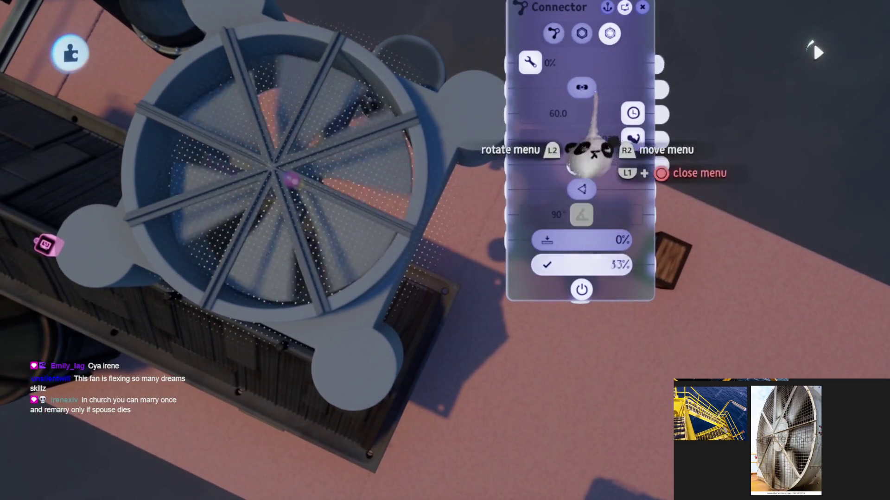
pyautogui.moveTo(595, 113); pyautogui.dragTo(617, 113)
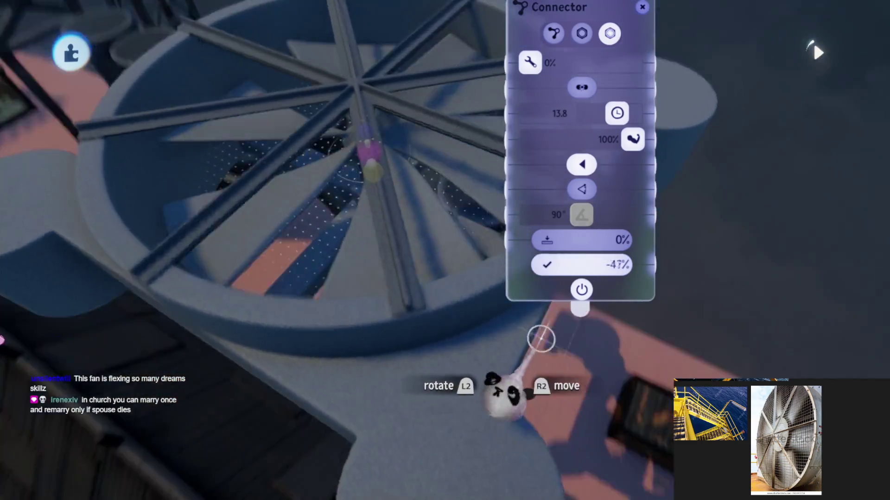
pyautogui.scroll(-5, 541, 339)
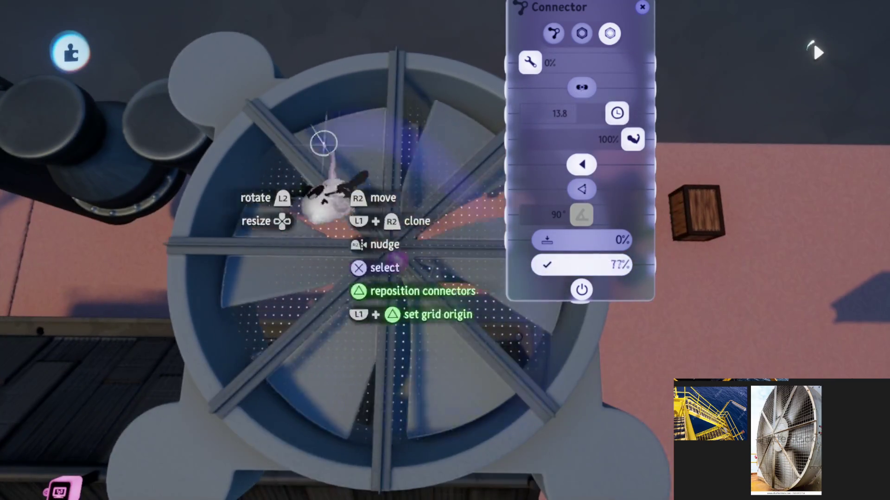
pyautogui.press('Escape')
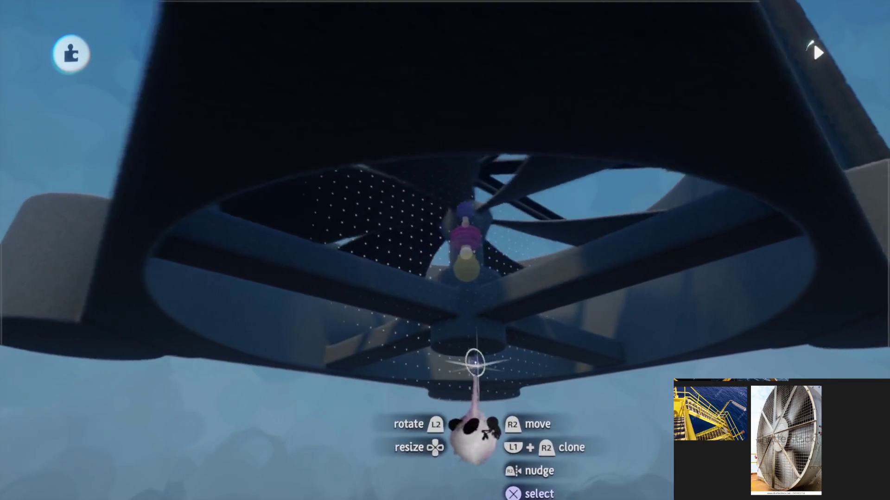
# Start a new sculpt with the cylinder stamp and colour it black.
pyautogui.press('Tab')
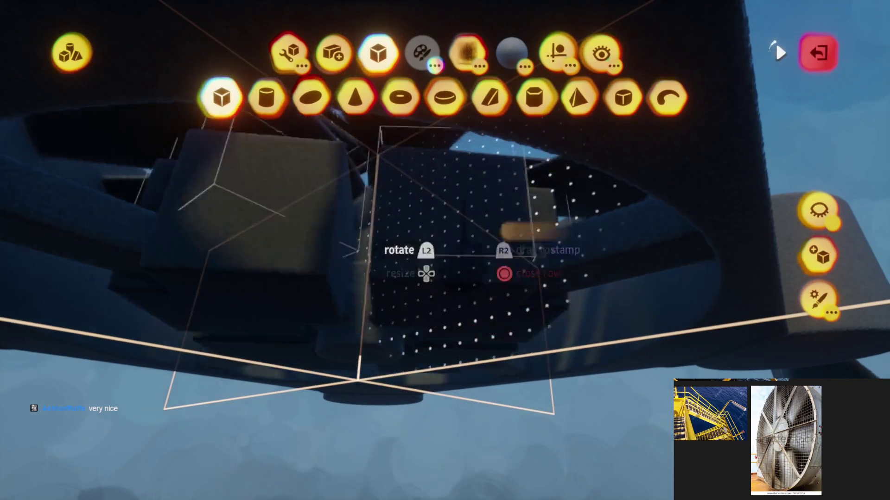
pyautogui.click(421, 51)
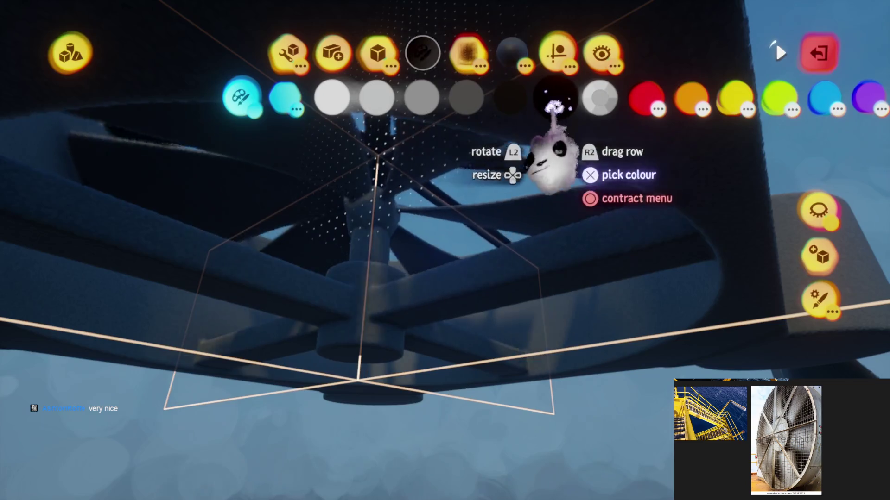
pyautogui.click(555, 100)
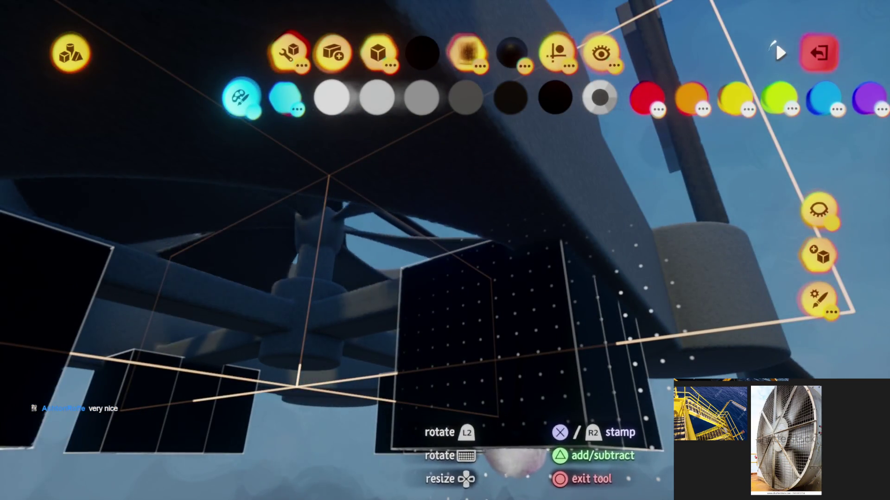
pyautogui.press('Escape')
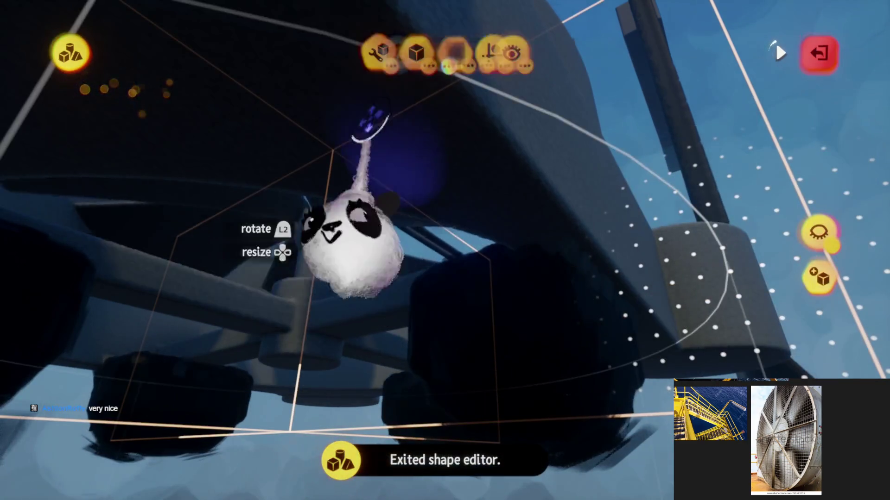
pyautogui.press('Escape')
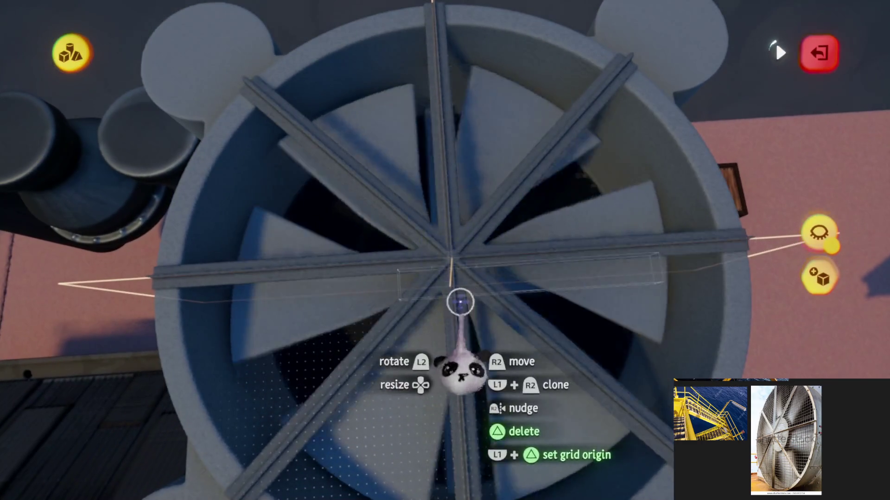
# Leave sculpt mode and return to general editing.
pyautogui.click(814, 51)
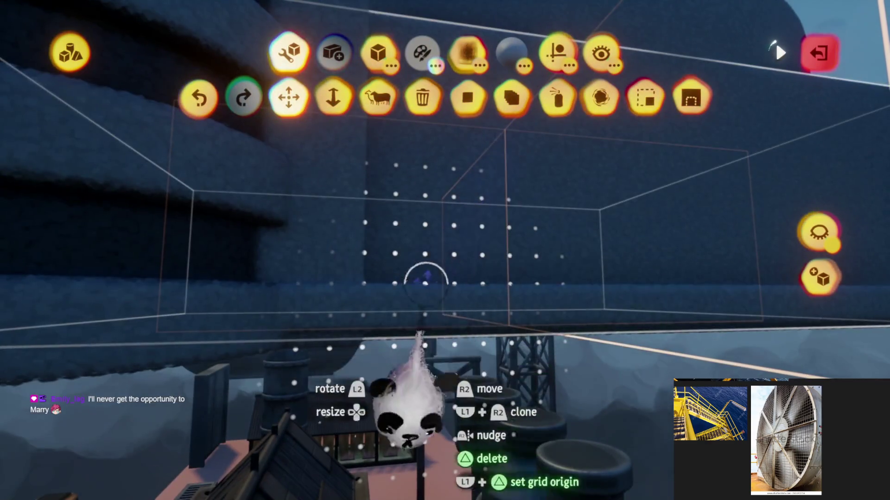
# With the guide options open, raise the long box up the housing's side as a fin.
pyautogui.click(557, 51)
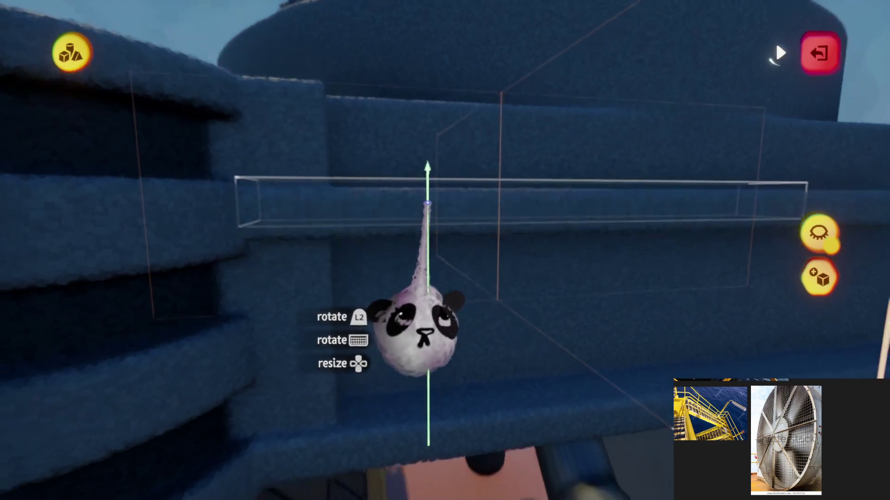
pyautogui.moveTo(424, 249)
pyautogui.mouseDown()
pyautogui.moveTo(423, 116)
pyautogui.moveTo(423, 175)
pyautogui.mouseUp()
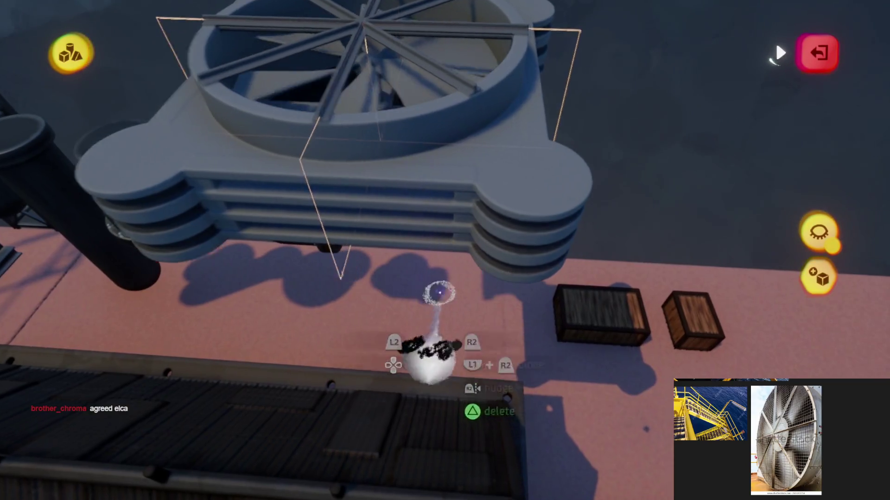
pyautogui.press('Tab')
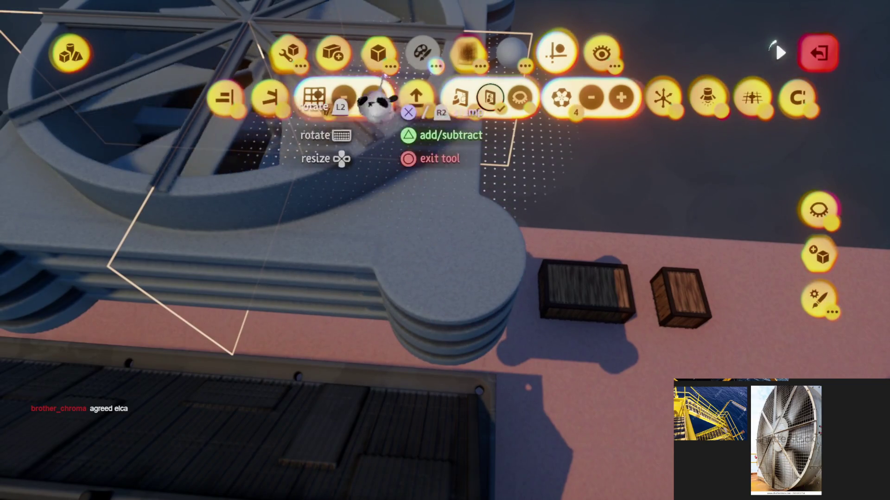
# Stamp a cylinder on the corner cap, then switch the stamp shape to a sphere.
pyautogui.click(375, 52)
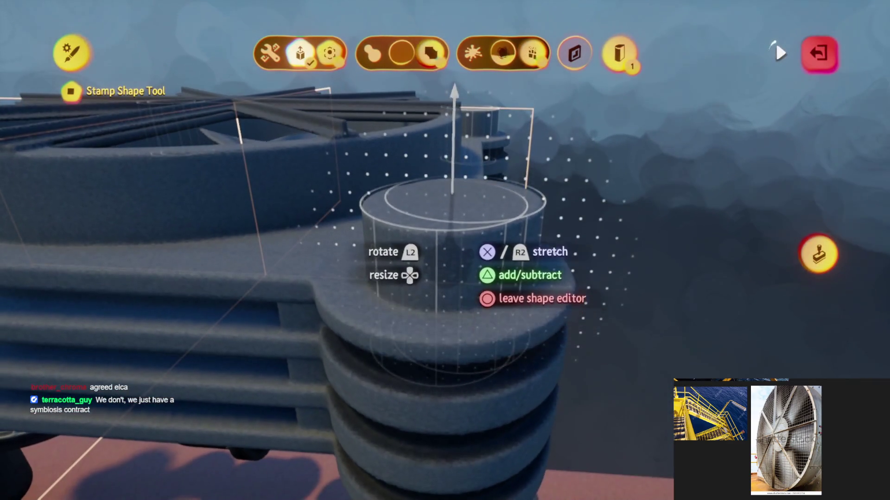
pyautogui.press('Escape')
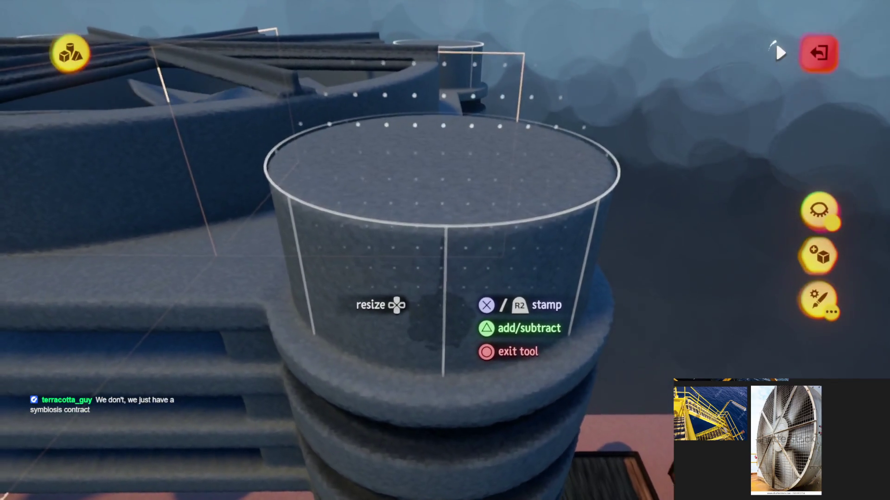
pyautogui.press('Escape')
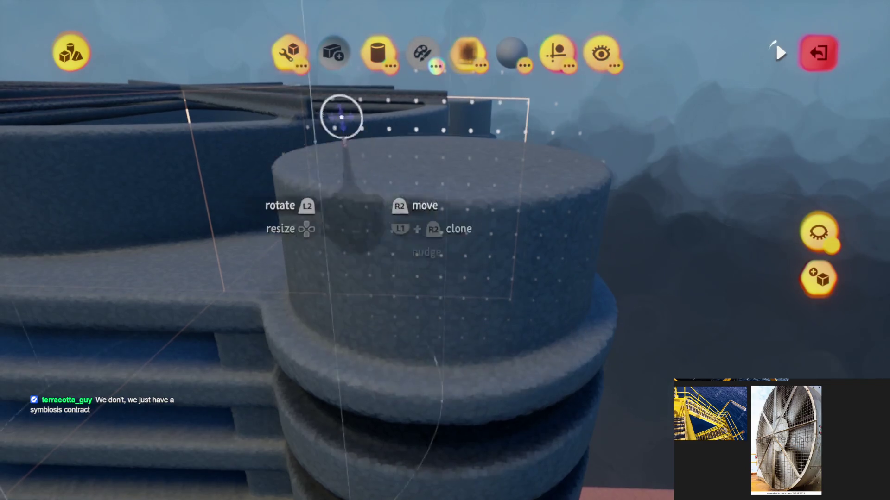
pyautogui.click(292, 61)
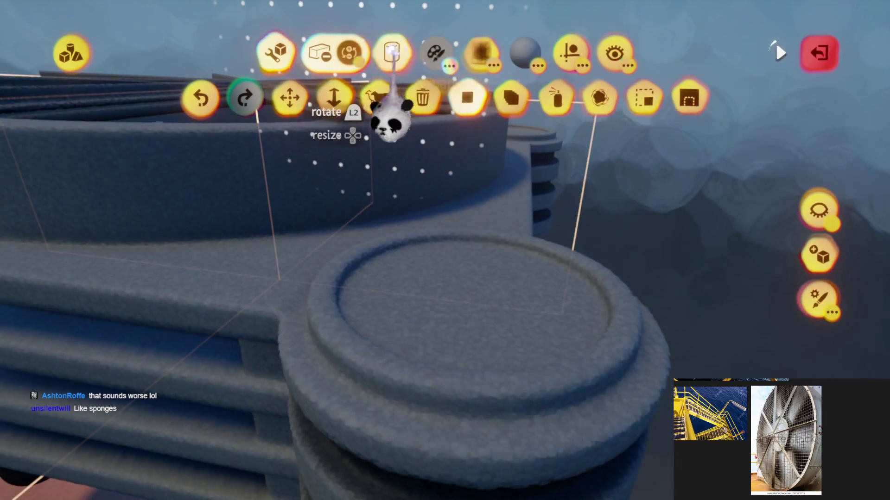
pyautogui.click(300, 95)
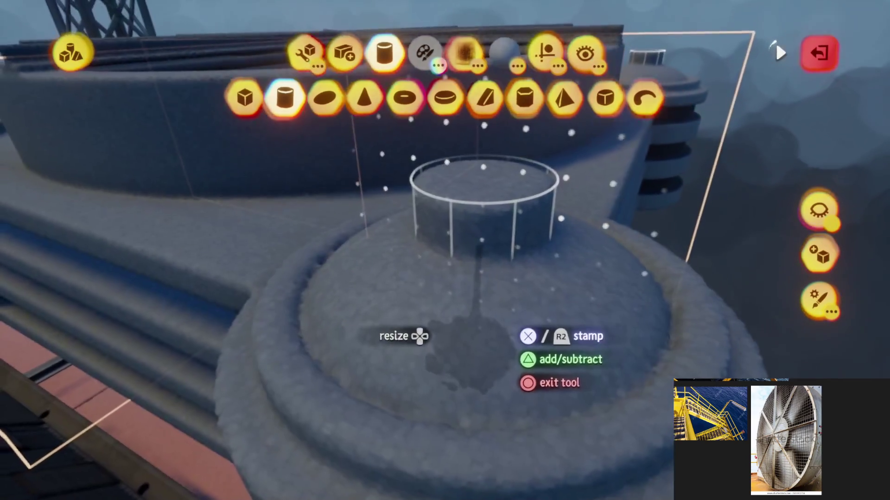
# Stamp a small cylindrical nub on top of the domed corner cap with snapping guides on.
pyautogui.click(558, 48)
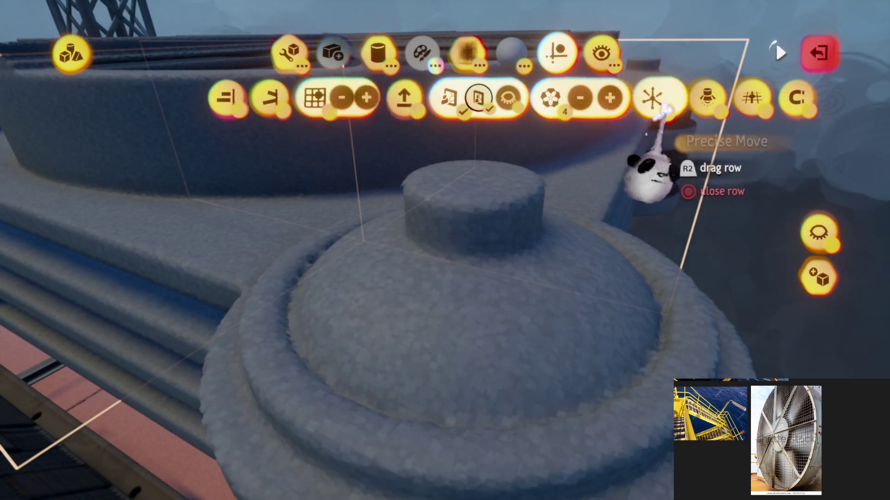
pyautogui.press('Escape')
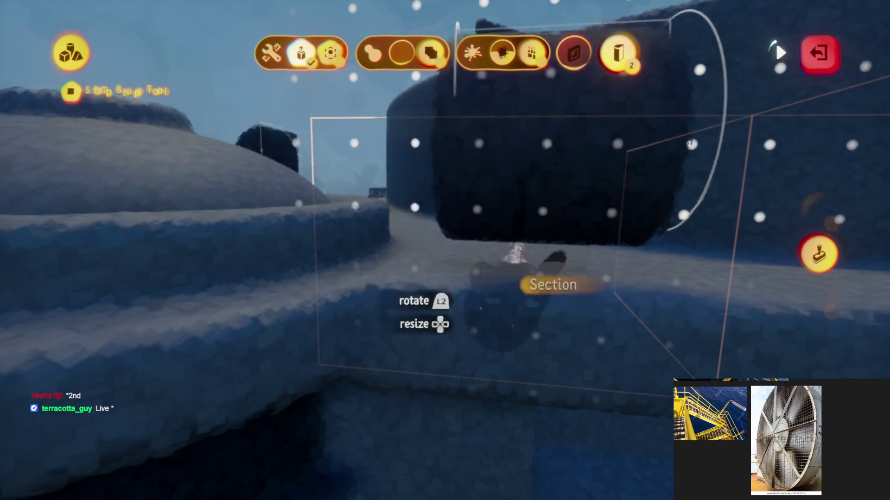
# Exit the shape editor and bring up the editing tools to place the dark cylinder beside the cap.
pyautogui.press('Escape')
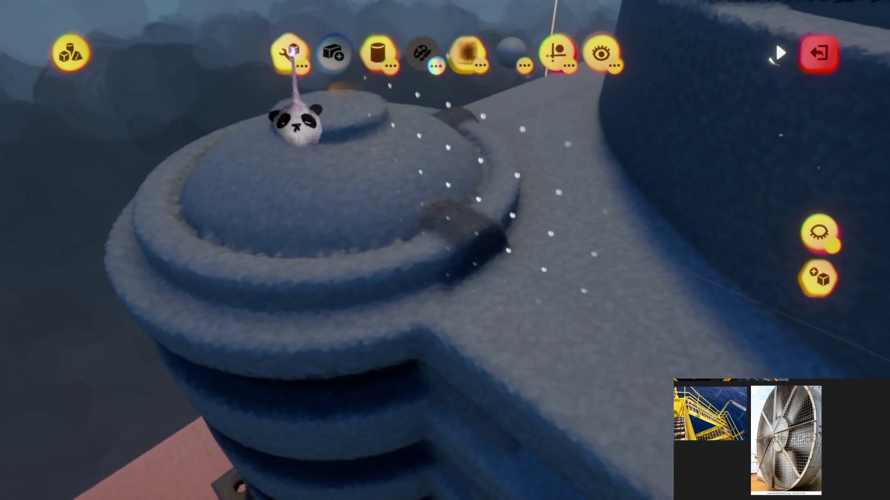
pyautogui.click(288, 51)
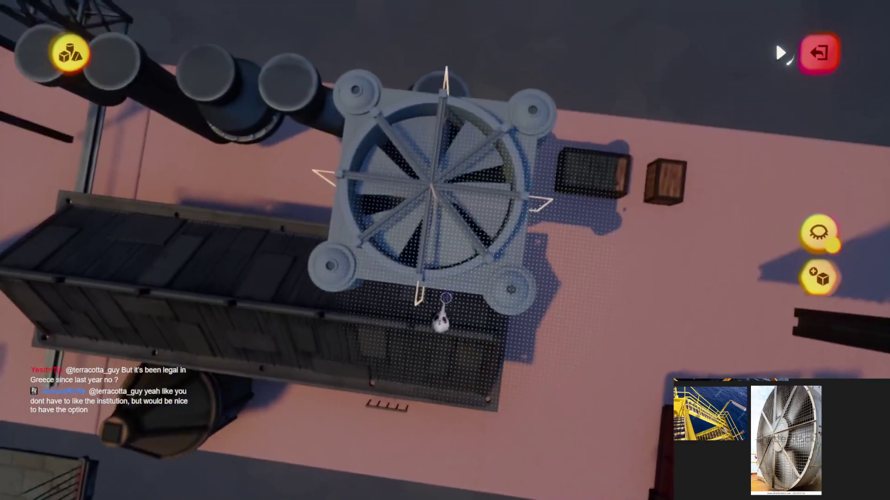
pyautogui.click(813, 52)
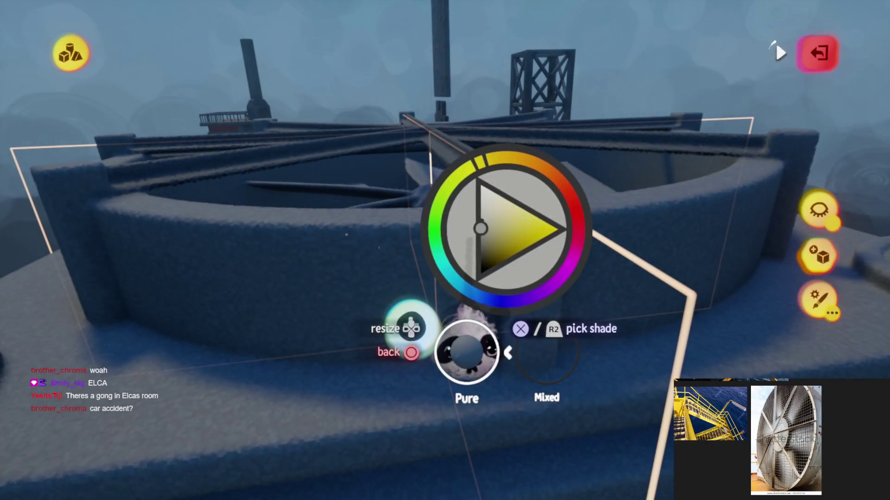
# Add shaded box details around the ring housing, then exit sculpt mode.
pyautogui.press('Escape')
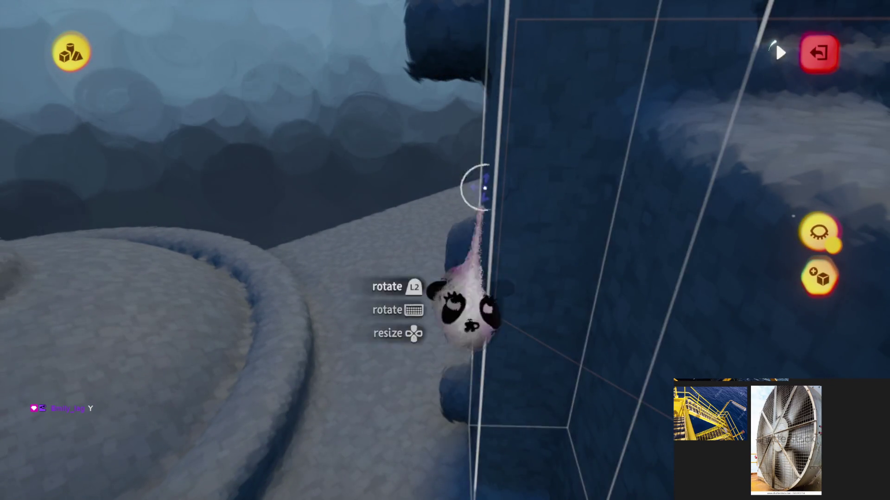
pyautogui.press('Escape')
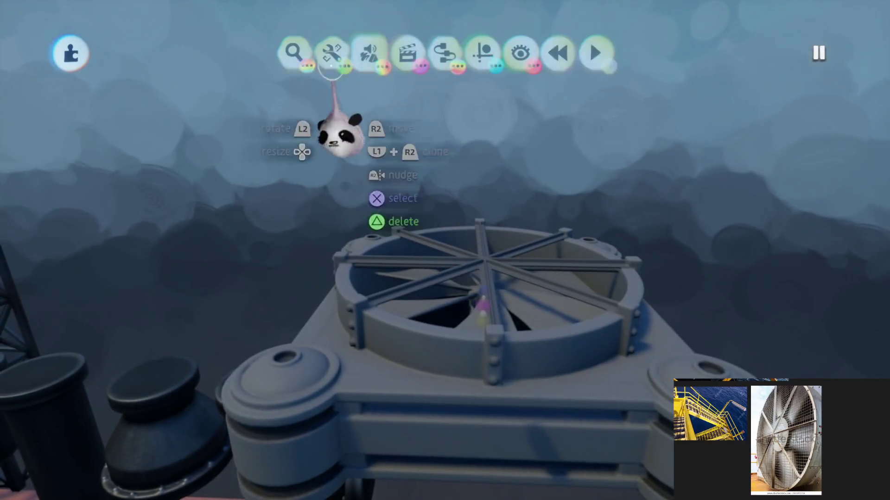
pyautogui.click(312, 53)
# Clone the fan piece with the Clone tool and grid guide, placing the copy beside the housing.
pyautogui.click(400, 97)
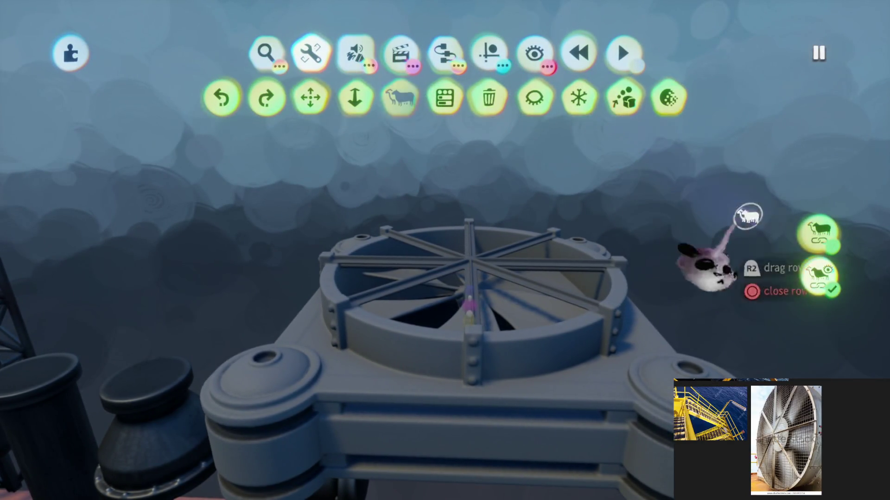
pyautogui.click(489, 52)
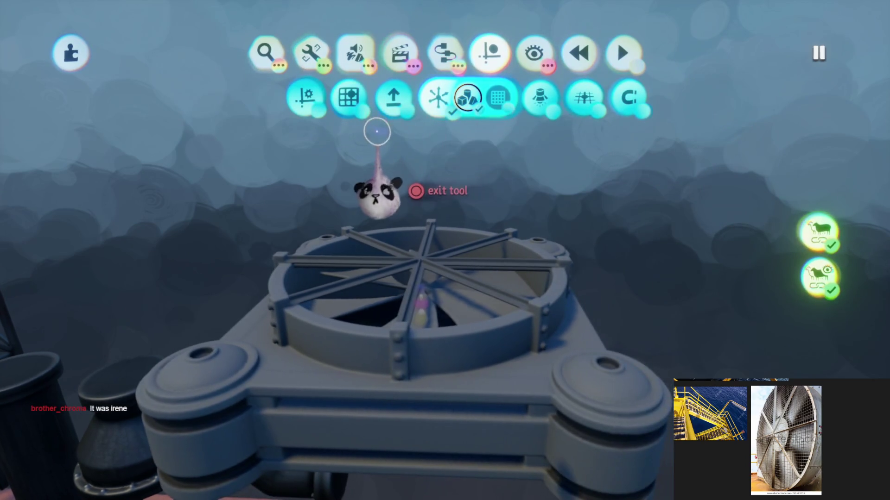
pyautogui.click(358, 97)
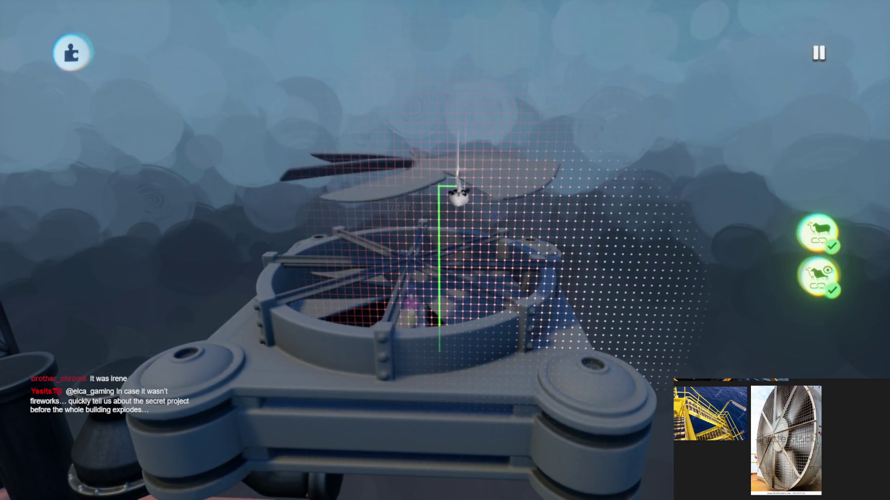
pyautogui.moveTo(461, 189)
pyautogui.mouseDown()
pyautogui.moveTo(477, 149)
pyautogui.moveTo(482, 174)
pyautogui.moveTo(461, 190)
pyautogui.moveTo(473, 197)
pyautogui.mouseUp()
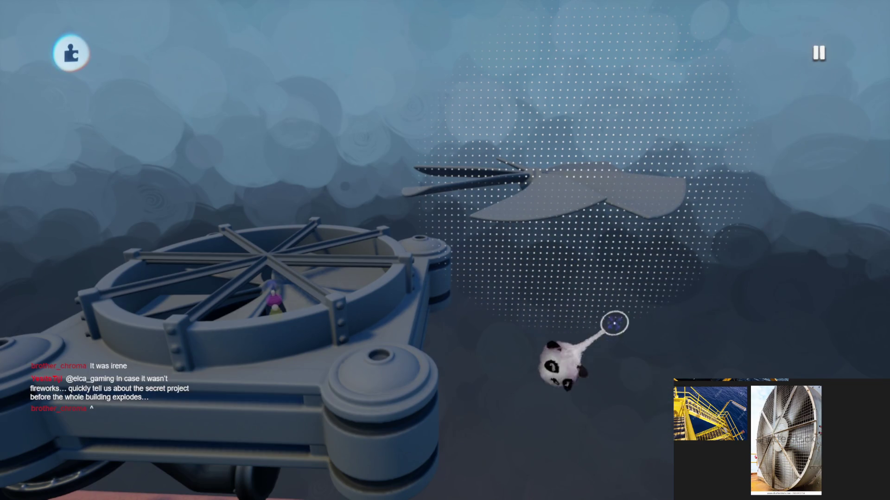
pyautogui.moveTo(223, 378)
pyautogui.mouseDown()
pyautogui.moveTo(332, 278)
pyautogui.moveTo(372, 254)
pyautogui.moveTo(402, 193)
pyautogui.moveTo(393, 123)
pyautogui.mouseUp()
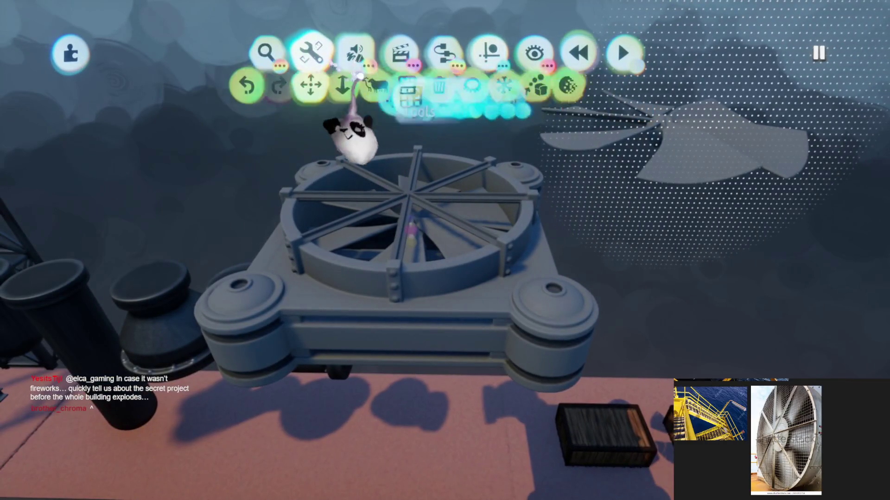
pyautogui.moveTo(348, 69); pyautogui.dragTo(480, 121)
pyautogui.moveTo(458, 231)
pyautogui.mouseDown()
pyautogui.moveTo(378, 193)
pyautogui.moveTo(328, 229)
pyautogui.moveTo(318, 209)
pyautogui.moveTo(365, 211)
pyautogui.moveTo(340, 216)
pyautogui.mouseUp()
pyautogui.moveTo(325, 296)
pyautogui.mouseDown()
pyautogui.moveTo(366, 312)
pyautogui.moveTo(401, 64)
pyautogui.moveTo(456, 271)
pyautogui.mouseUp()
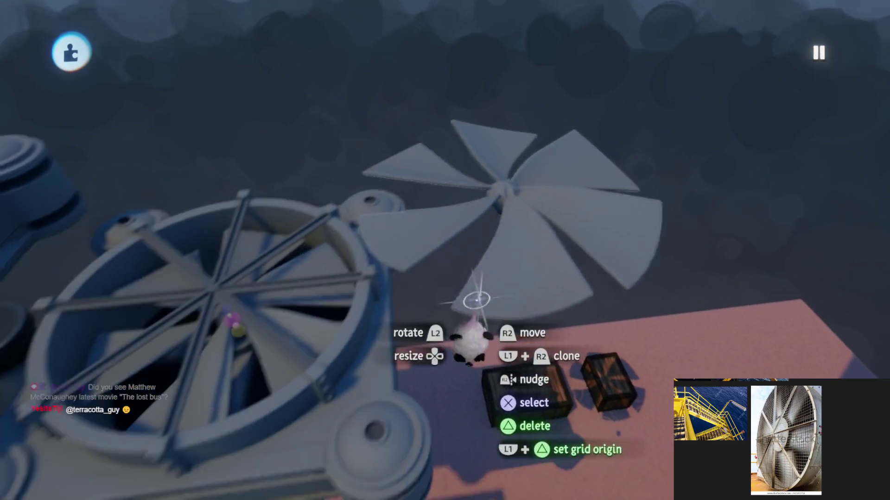
pyautogui.press('Tab')
# Multi-select the fan housing parts and lower their Shininess in the outer sculpture properties.
pyautogui.press('Escape')
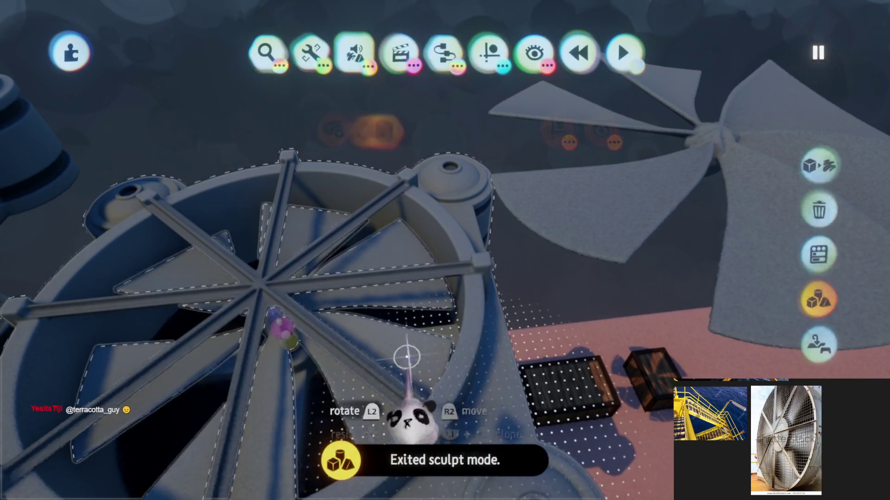
pyautogui.hotkey('ctrl', 'd')
pyautogui.hotkey('ctrl', 'd')
pyautogui.press('t')
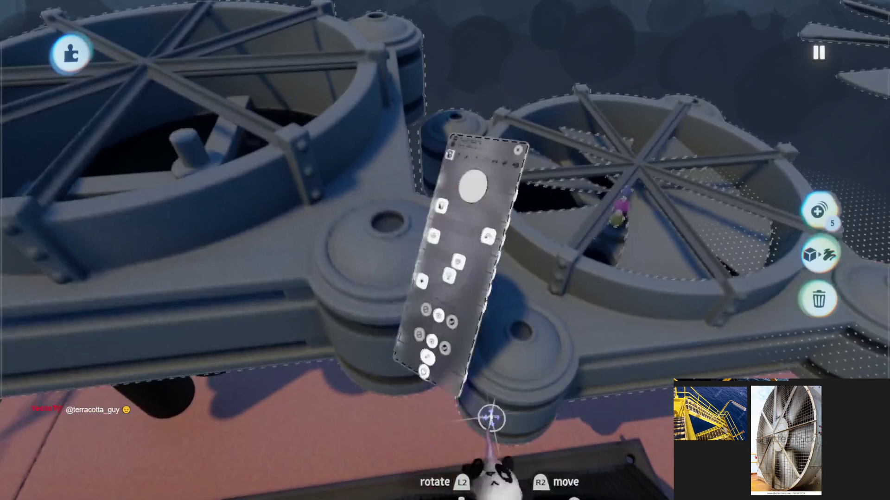
pyautogui.hotkey('ctrl', 'Tab')
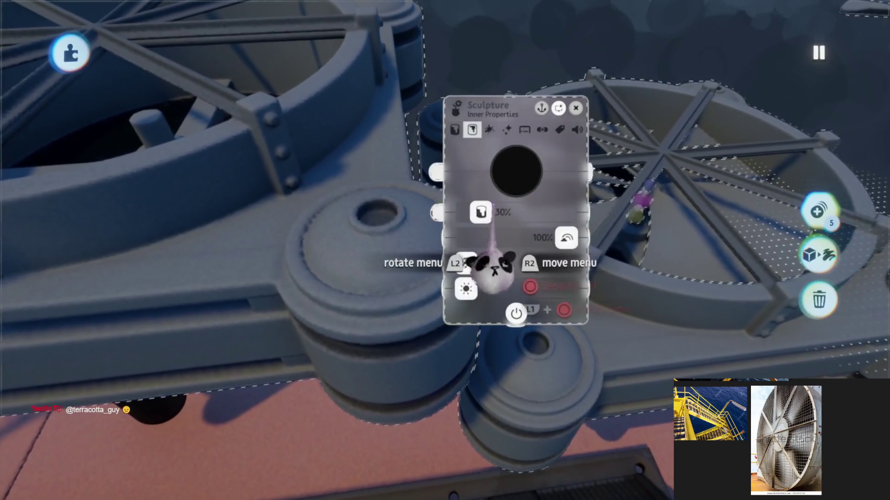
pyautogui.hotkey('ctrl', 'shift', 'Tab')
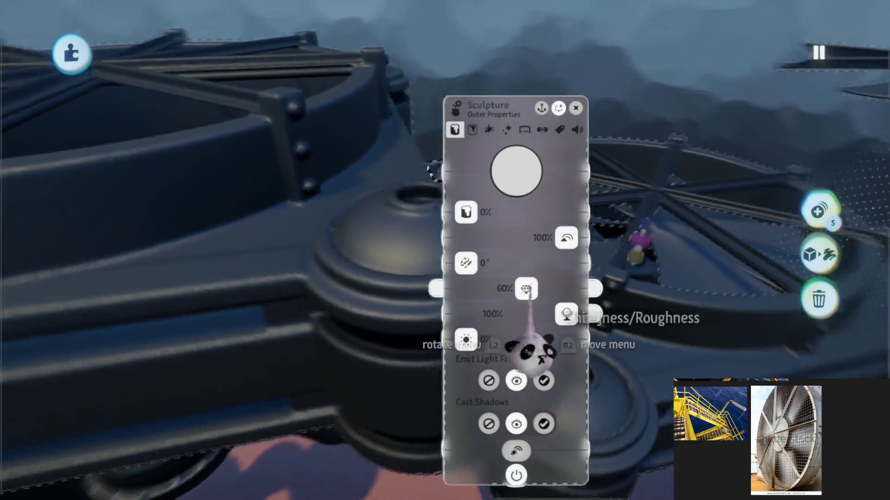
pyautogui.moveTo(525, 288); pyautogui.dragTo(548, 289)
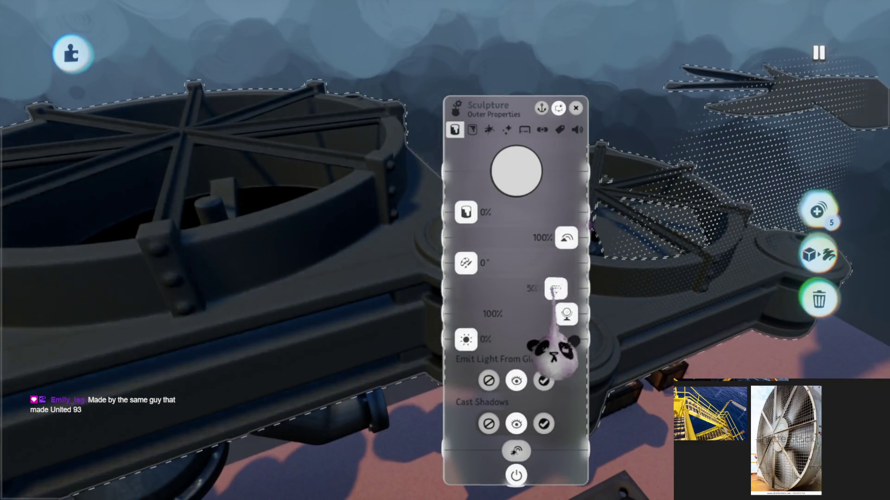
pyautogui.moveTo(540, 289); pyautogui.dragTo(502, 292)
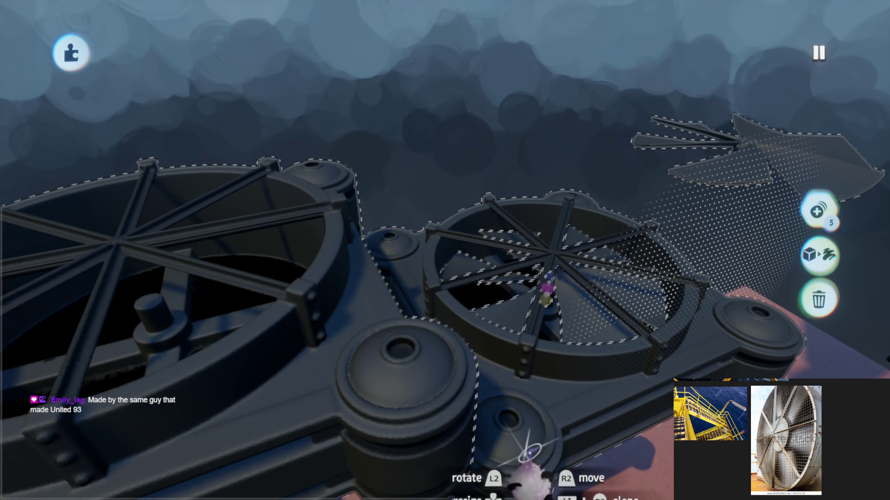
pyautogui.press('Escape')
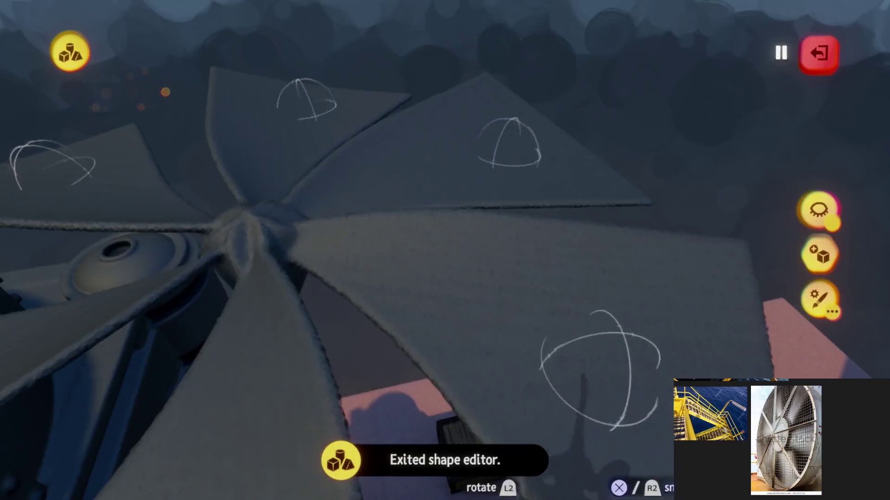
# Pick a dark grey from the colour picker and smear it over the fan blades.
pyautogui.press('p')
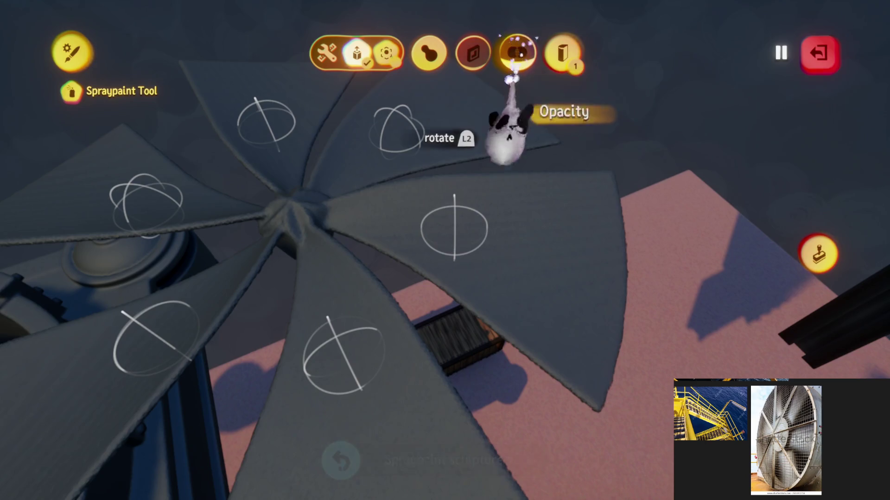
pyautogui.press('Escape')
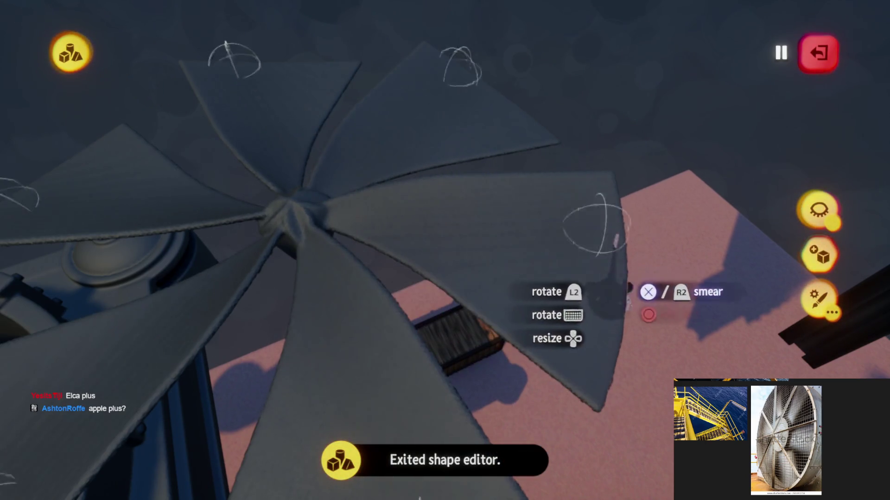
pyautogui.press('c')
pyautogui.click(426, 315)
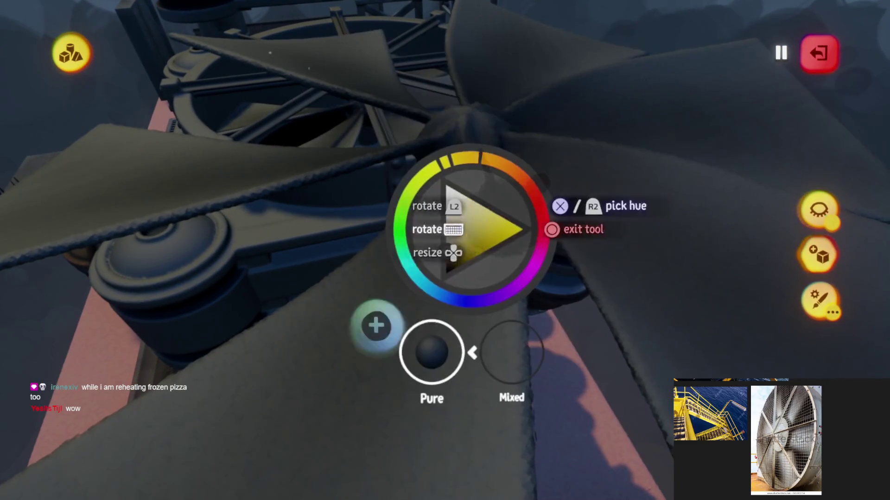
pyautogui.press('Escape')
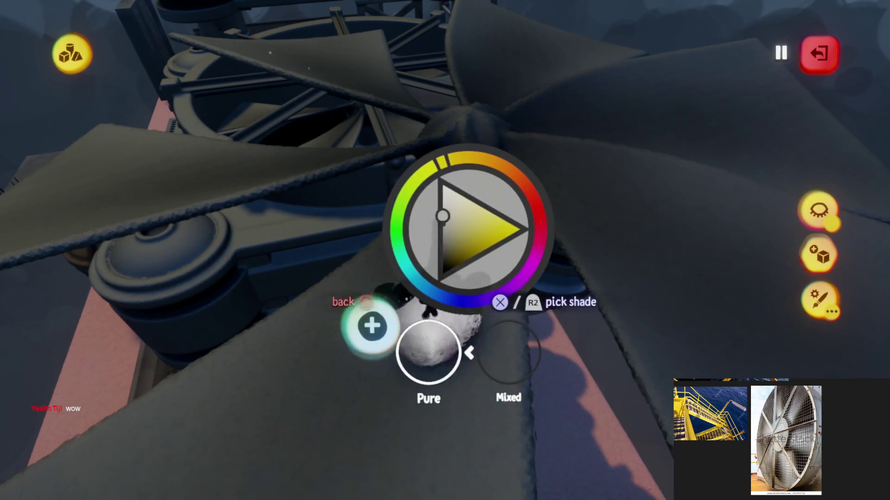
pyautogui.press('Escape')
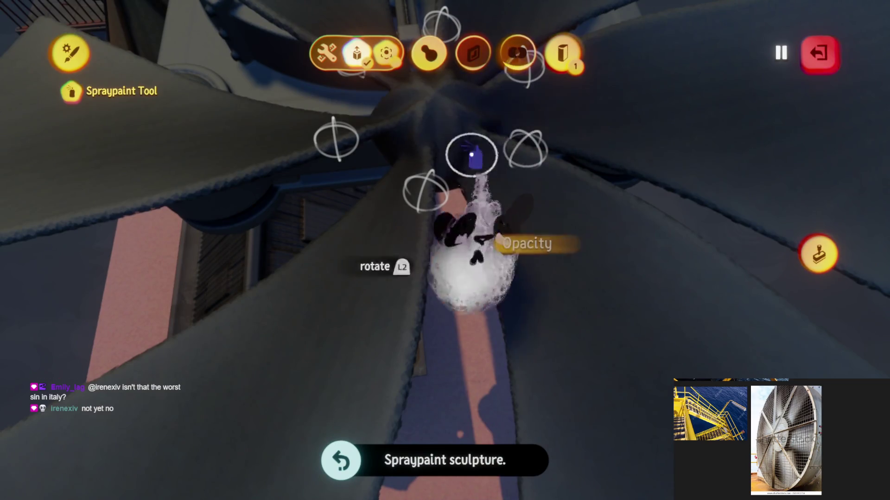
pyautogui.press('Escape')
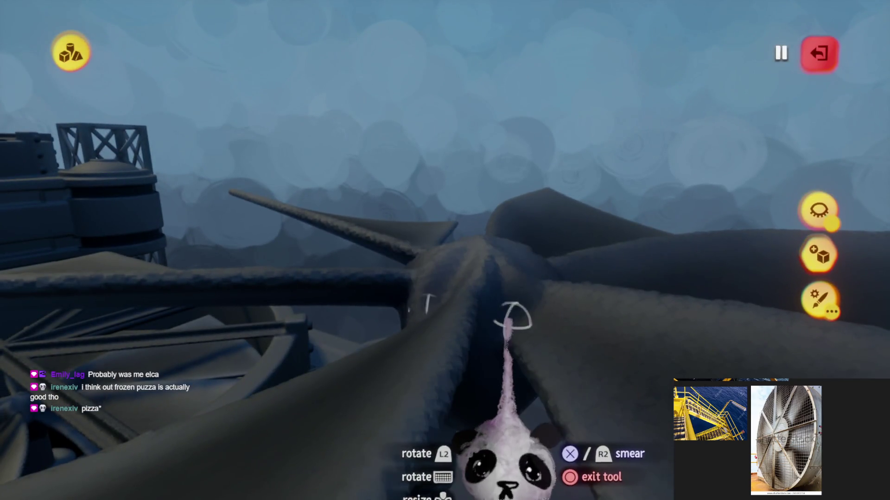
pyautogui.press('Escape')
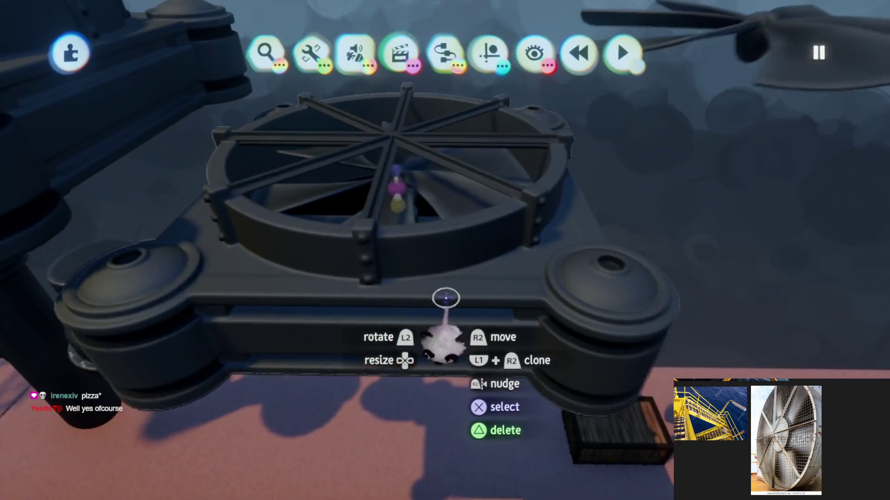
pyautogui.click(511, 260)
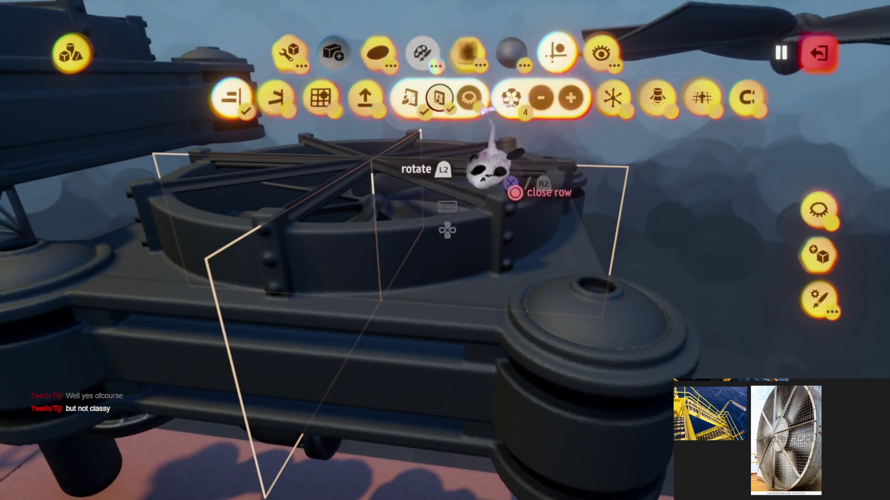
pyautogui.press('c')
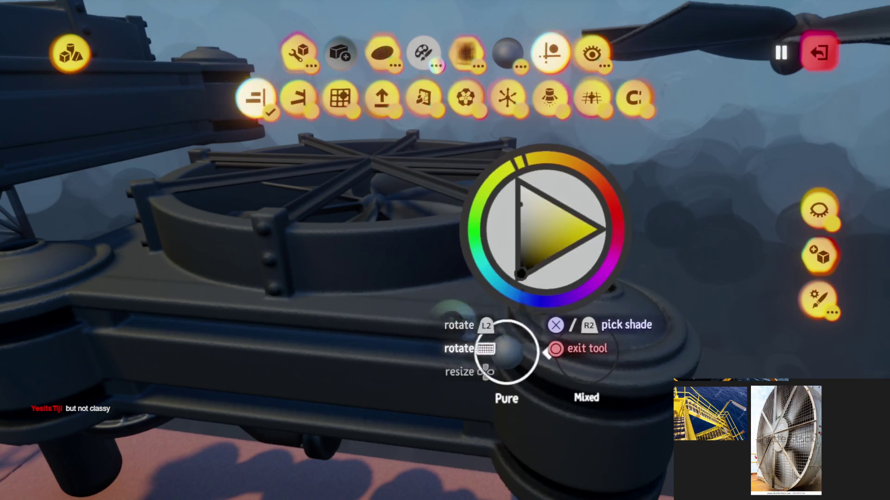
pyautogui.press('Escape')
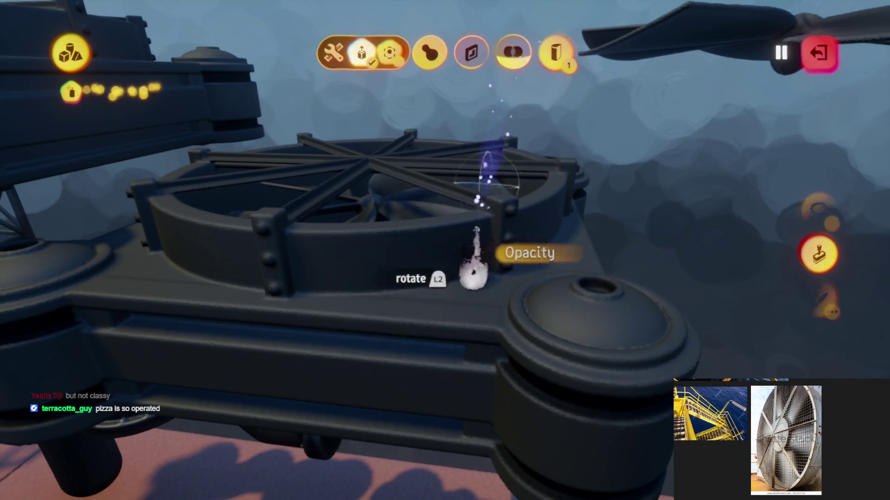
pyautogui.press('Escape')
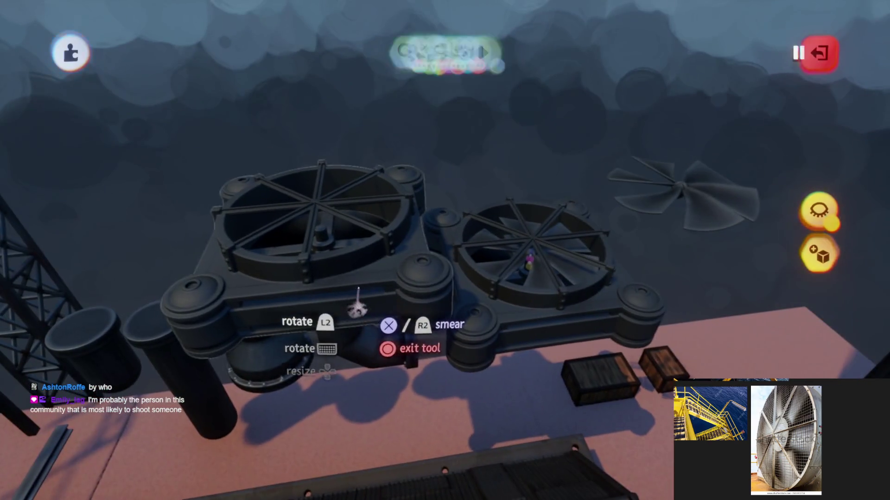
pyautogui.press('Escape')
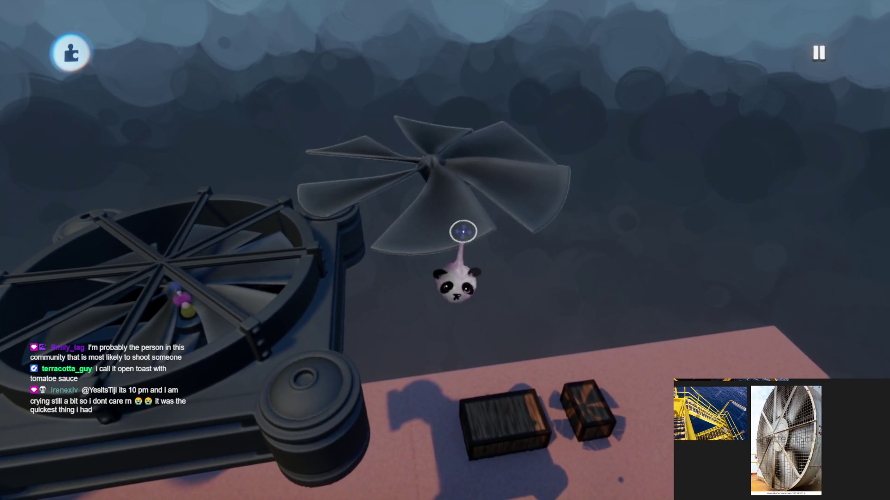
# Spraypaint the fan housing and grille with the brown preset colour swatch.
pyautogui.click(433, 288)
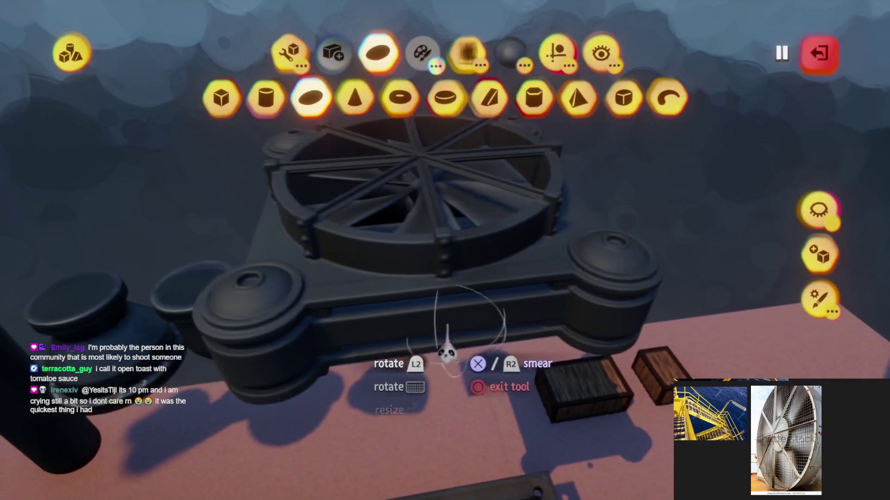
pyautogui.press('c')
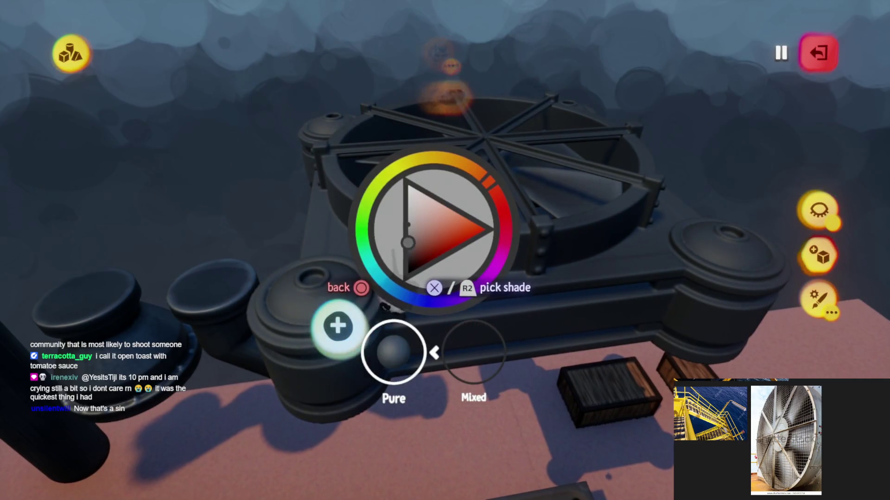
pyautogui.press('Escape')
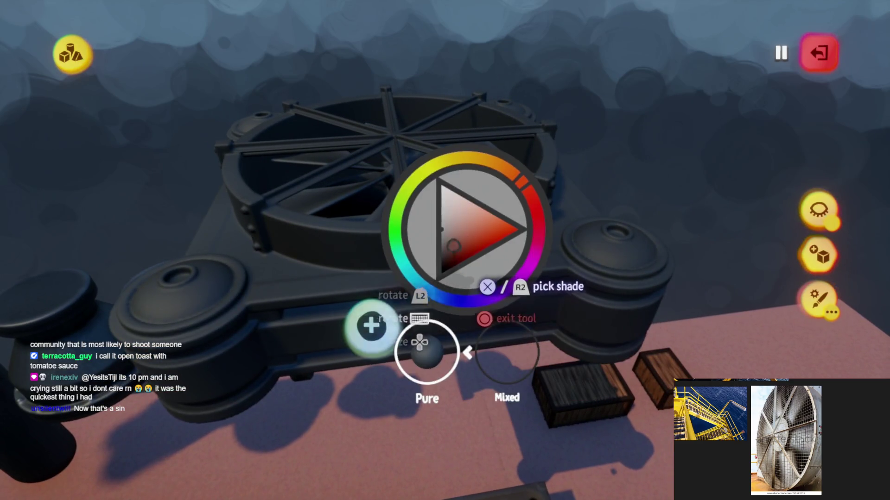
pyautogui.press('Escape')
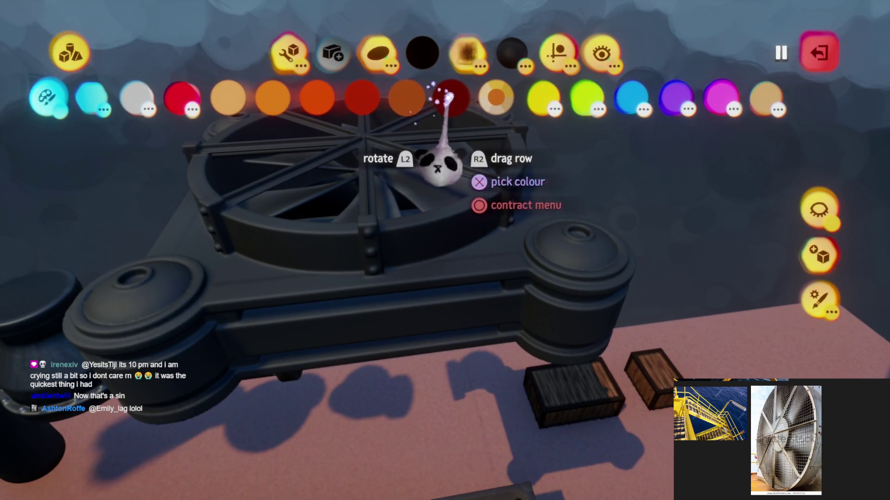
pyautogui.click(415, 97)
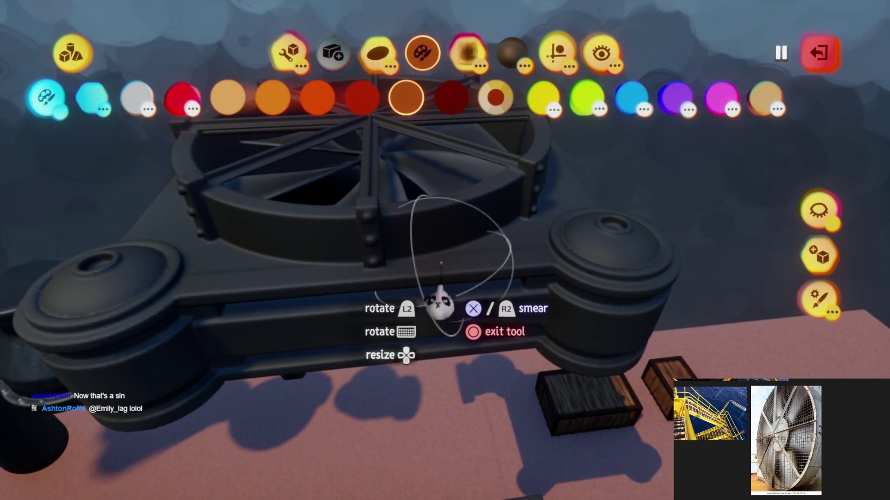
pyautogui.press('Escape')
pyautogui.press('Escape')
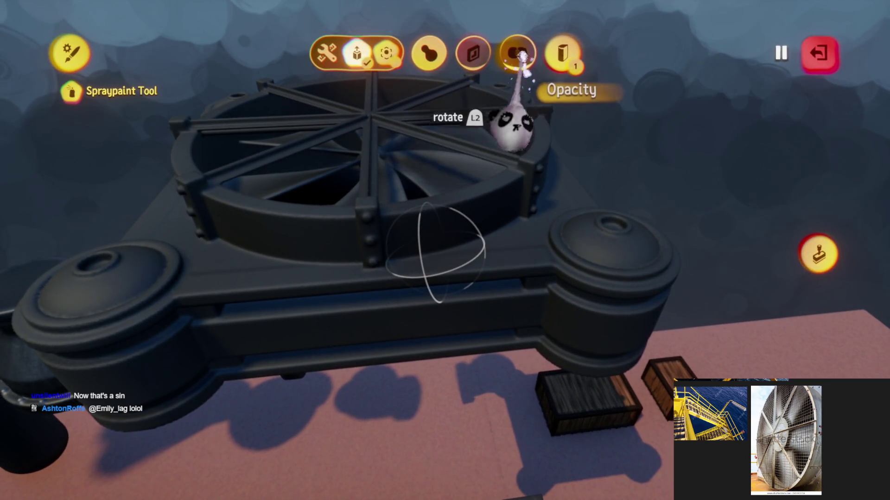
pyautogui.press('Escape')
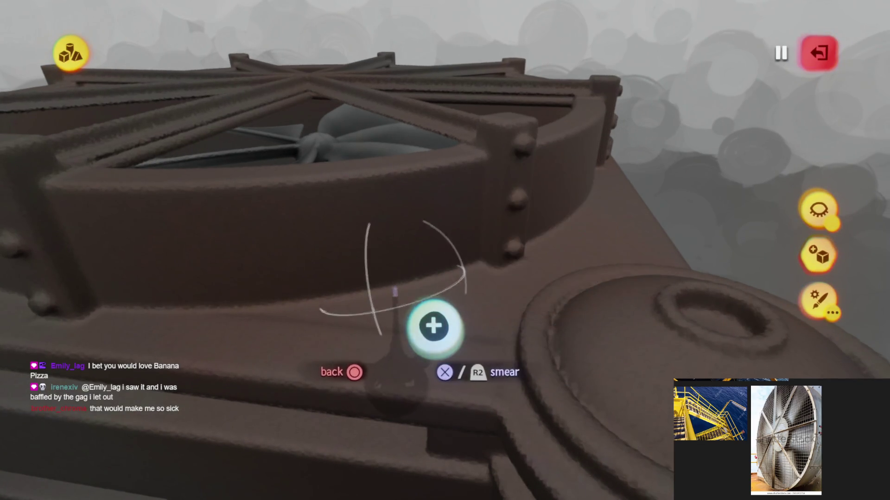
# Undo the last spraypaint stroke on the brown housing and leave the shape editor.
pyautogui.click(434, 326)
pyautogui.press('Escape')
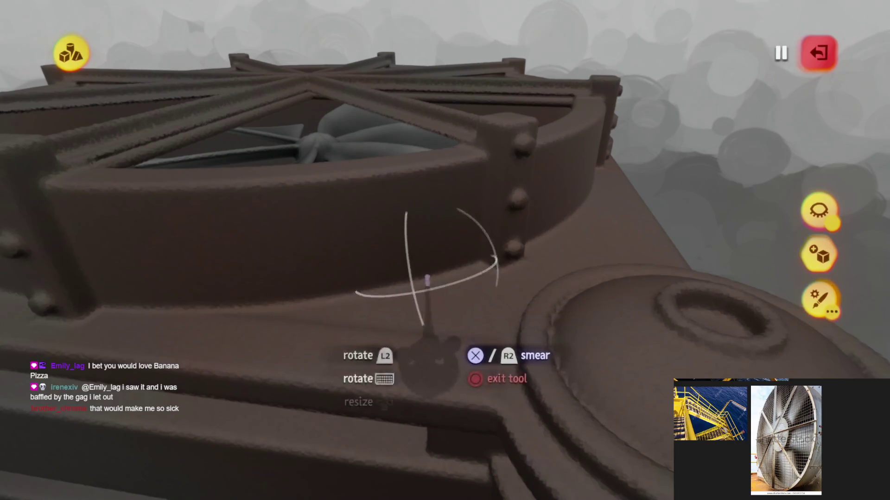
pyautogui.click(426, 280)
pyautogui.press('Escape')
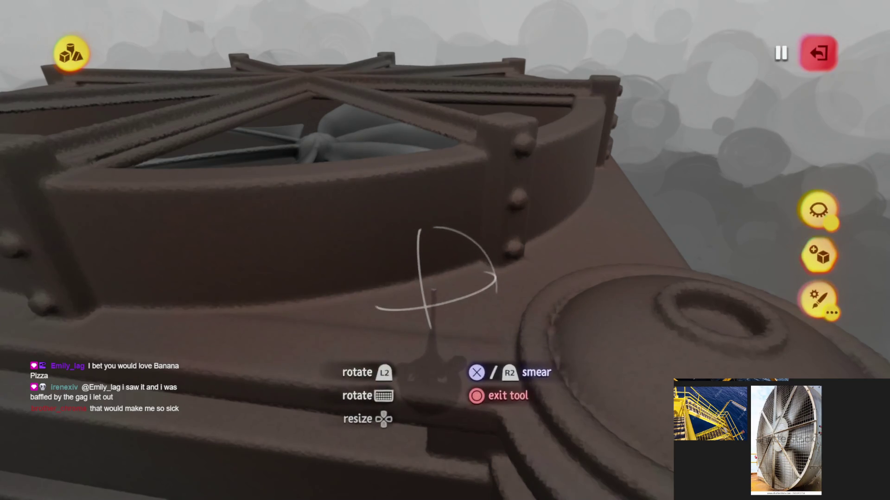
pyautogui.press('Escape')
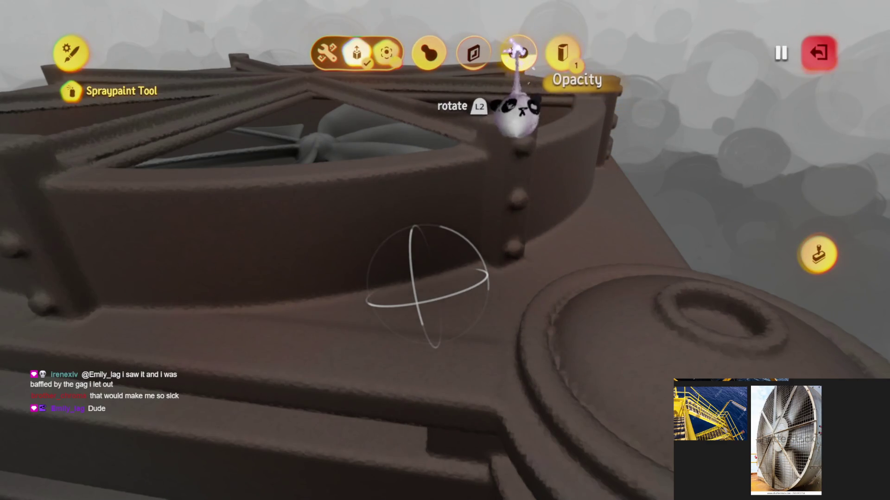
pyautogui.hotkey('ctrl', 'z')
pyautogui.hotkey('ctrl', 'z')
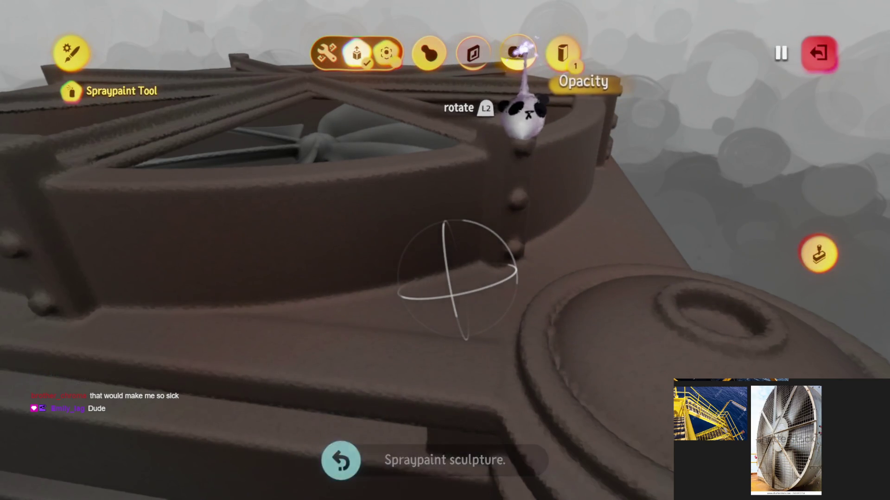
pyautogui.press('Escape')
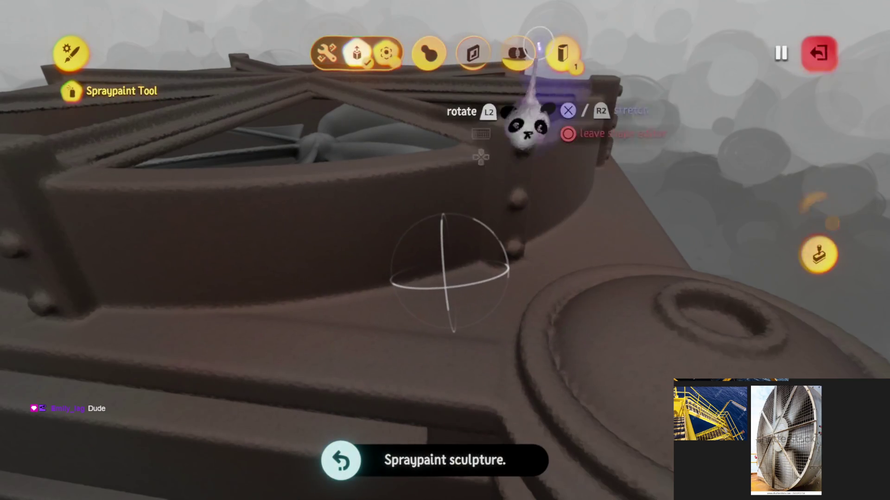
# Set a kaleidoscope mirror guide and switch the scene to grey studio lighting.
pyautogui.press('Escape')
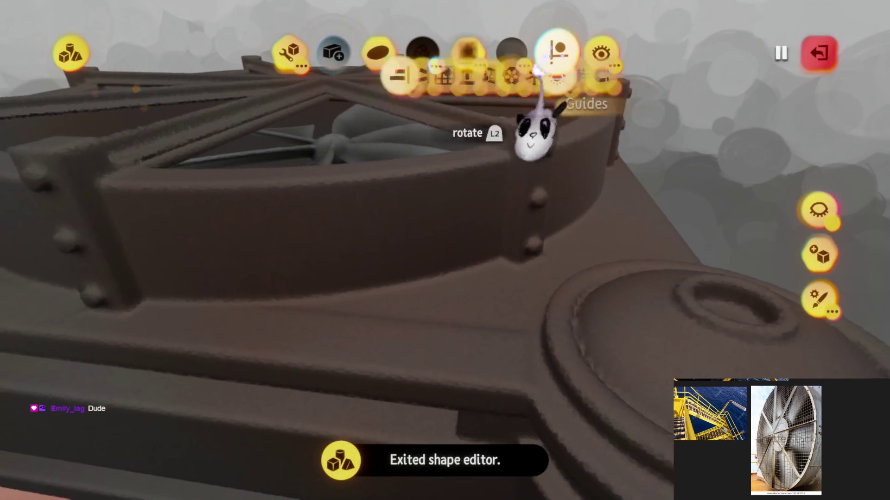
pyautogui.click(556, 53)
pyautogui.click(422, 98)
pyautogui.click(513, 96)
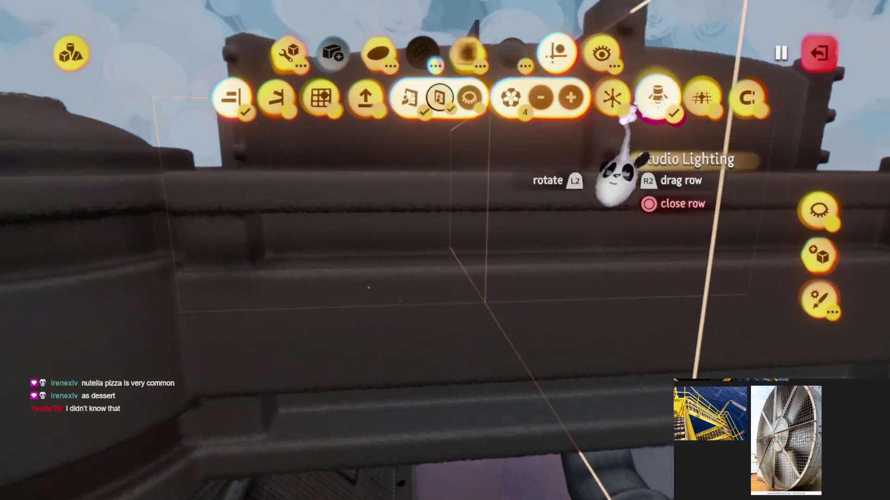
pyautogui.click(657, 95)
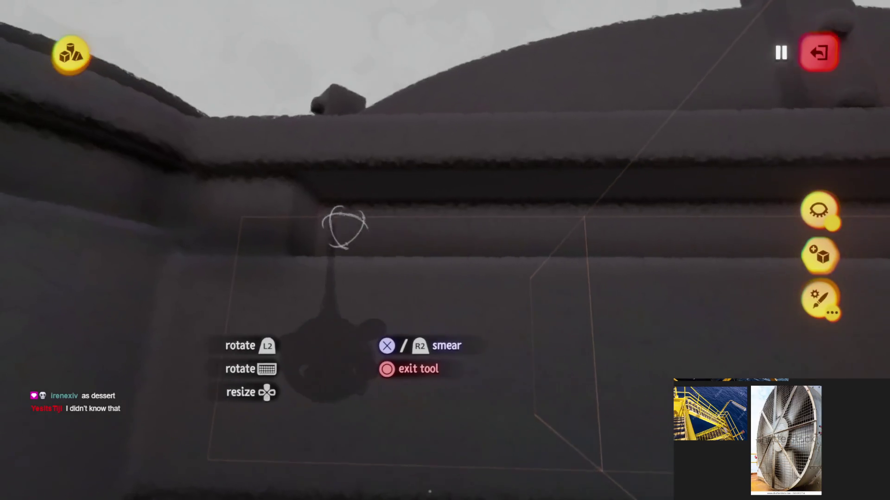
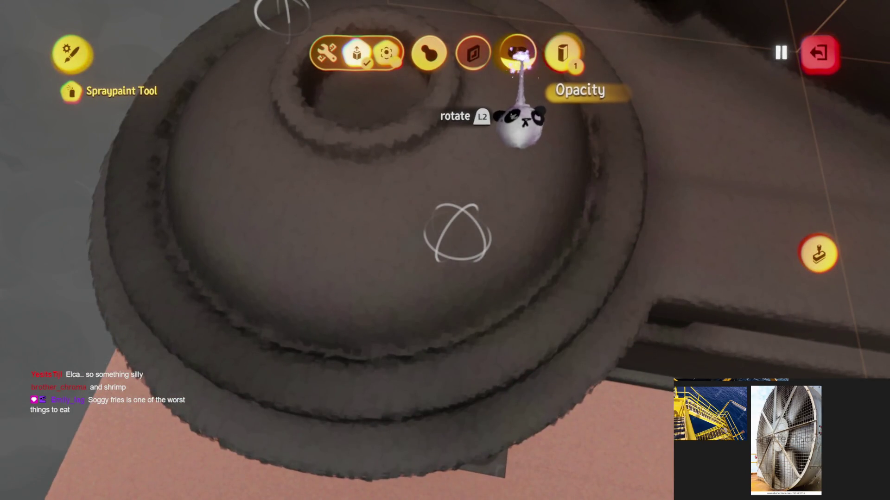
# Close the shape editor and sculpt mode to return to the rooftop scene with the riveted fan.
pyautogui.press('Escape')
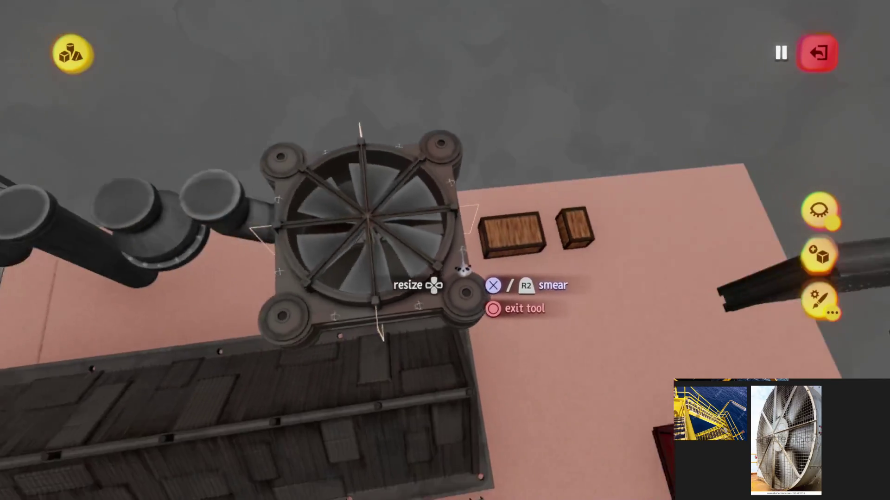
pyautogui.press('Escape')
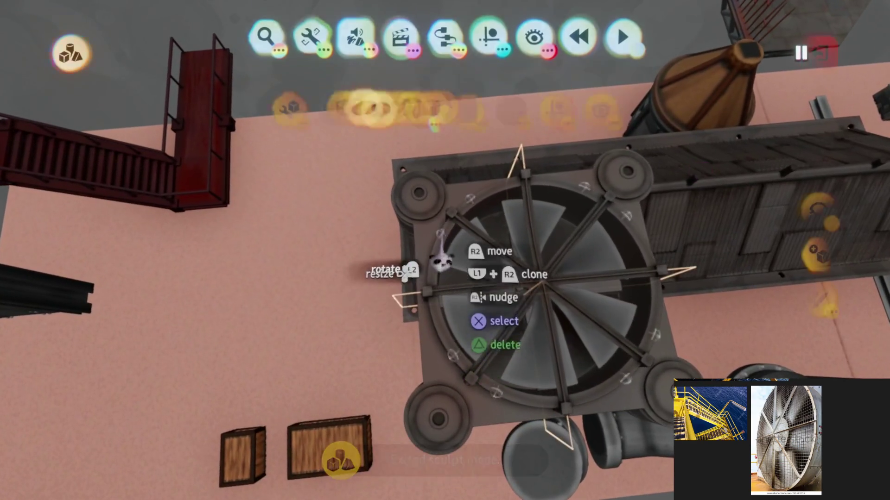
pyautogui.click(443, 255)
pyautogui.click(550, 69)
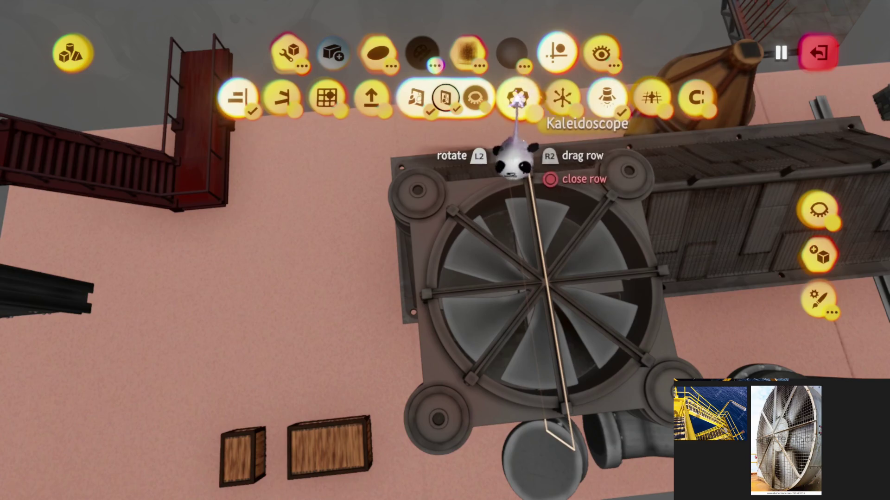
pyautogui.scroll(3, 454, 170)
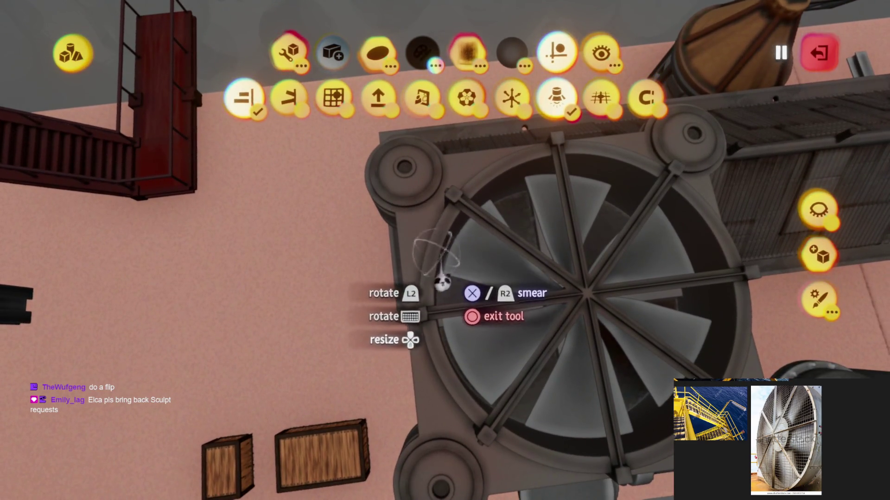
pyautogui.press('c')
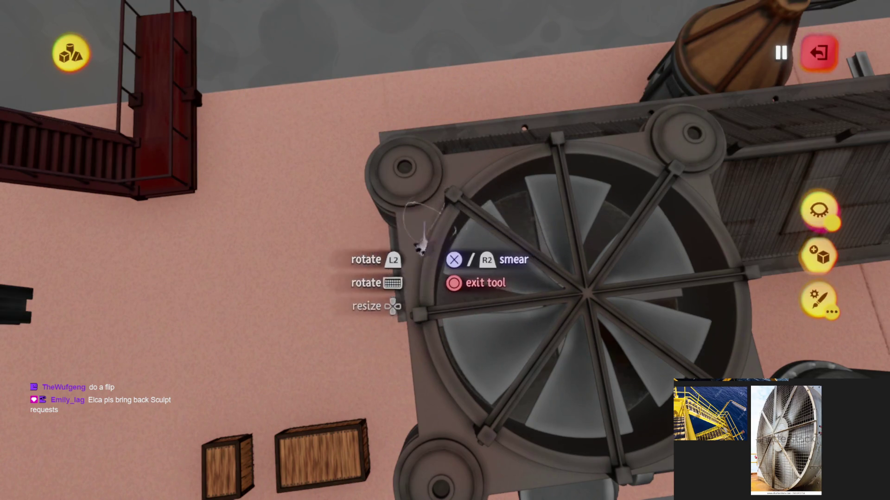
pyautogui.press('Escape')
pyautogui.press('Escape')
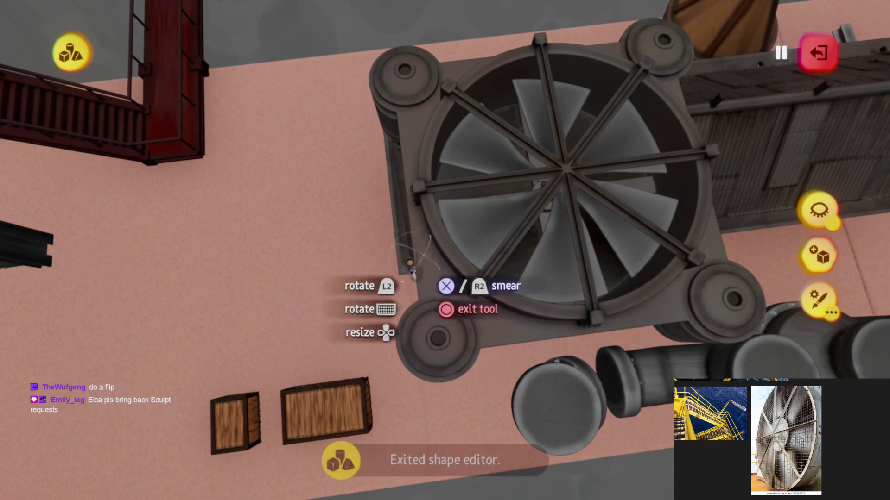
pyautogui.press('Escape')
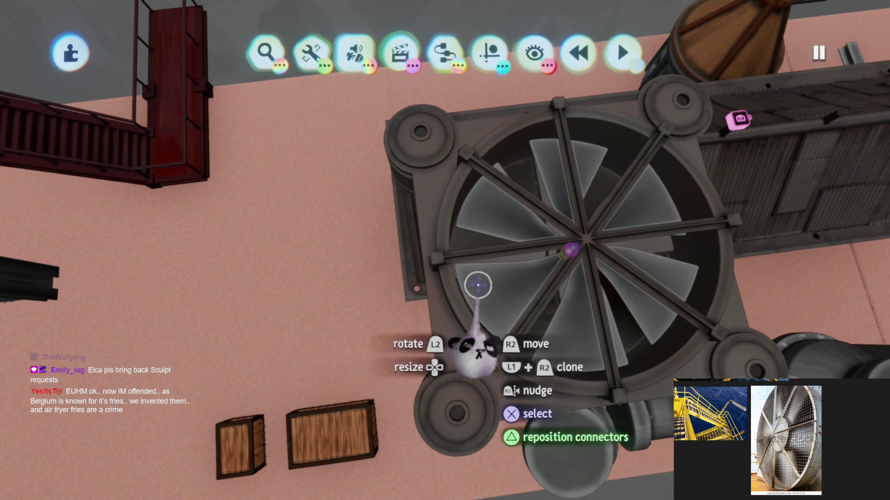
# Zoom in on the fan housing, enter sculpt mode, and turn on Hide Everything Else.
pyautogui.scroll(5, 480, 278)
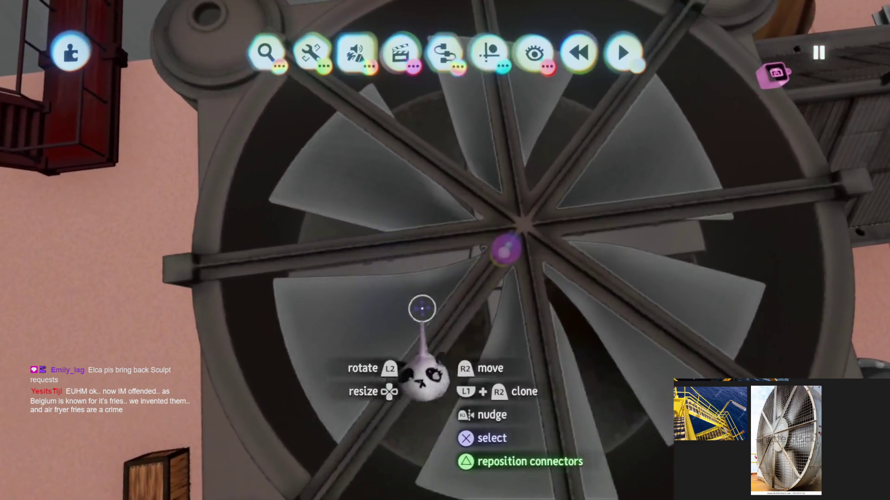
pyautogui.scroll(-5, 422, 308)
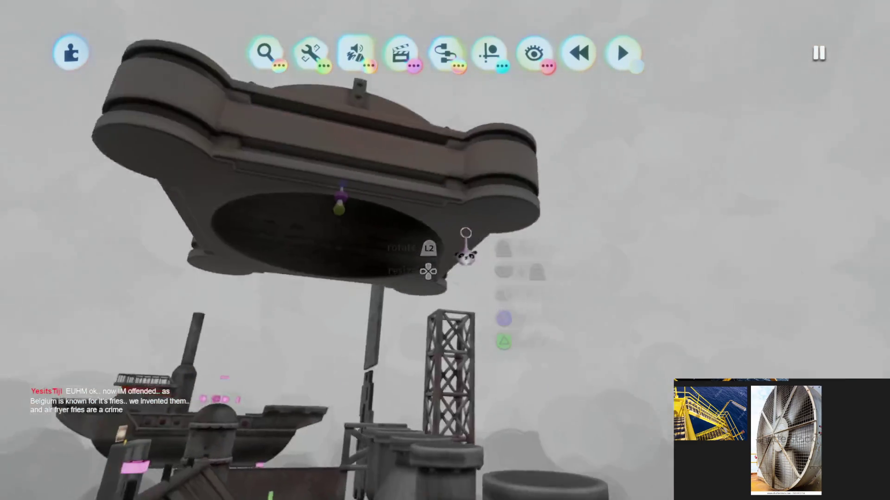
pyautogui.moveTo(466, 255); pyautogui.dragTo(465, 162)
pyautogui.moveTo(368, 243)
pyautogui.mouseDown()
pyautogui.moveTo(377, 90)
pyautogui.moveTo(461, 258)
pyautogui.moveTo(442, 123)
pyautogui.moveTo(437, 312)
pyautogui.moveTo(472, 243)
pyautogui.moveTo(462, 253)
pyautogui.mouseUp()
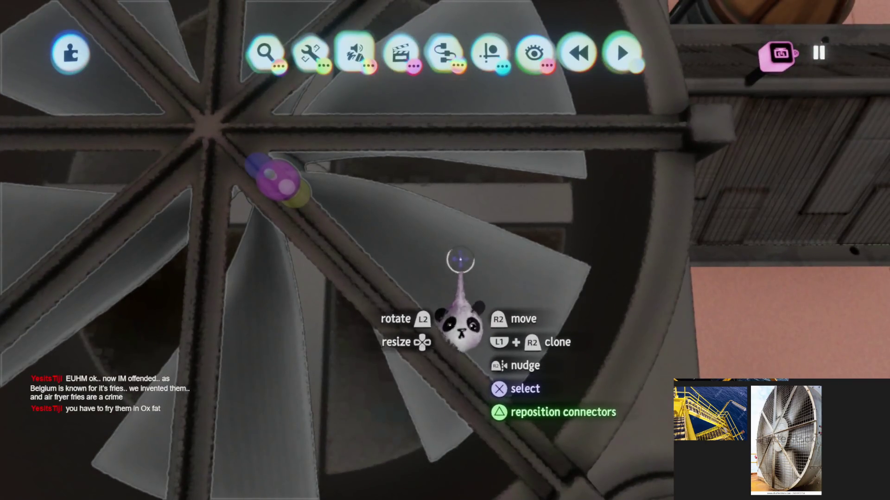
pyautogui.click(454, 254)
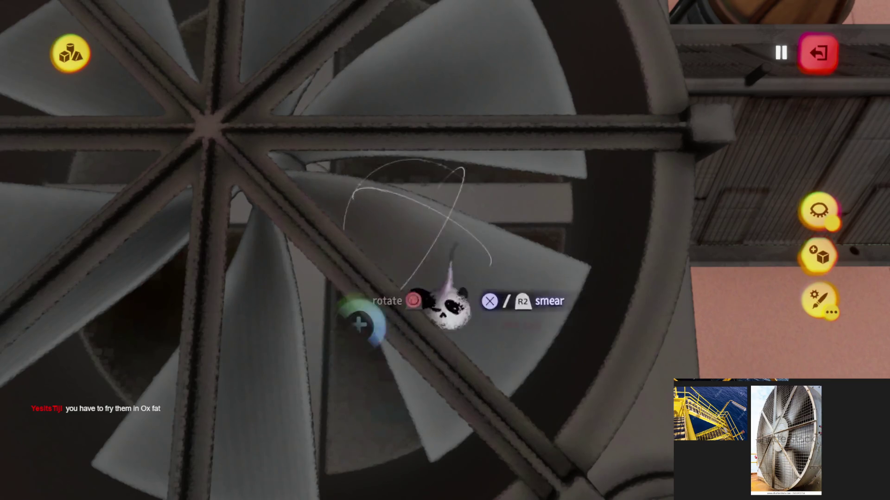
pyautogui.click(818, 211)
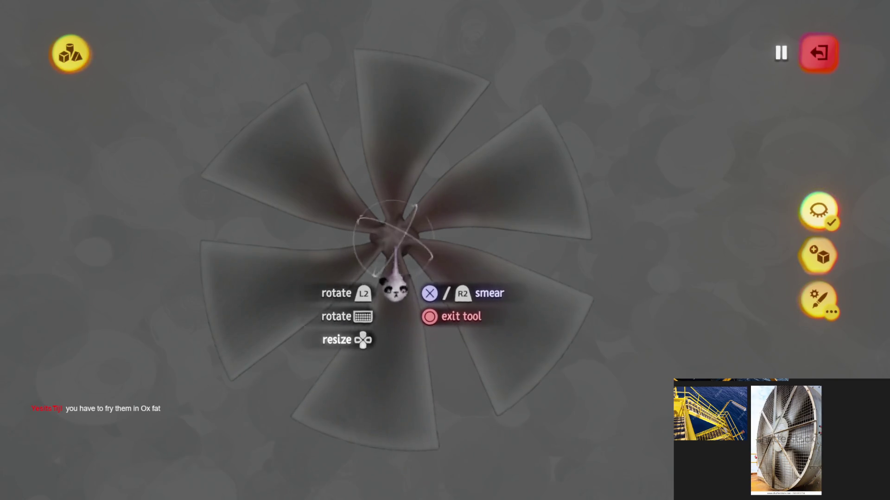
# Bring up the Spraypaint options, then exit the shape editor and sculpt mode.
pyautogui.press('Escape')
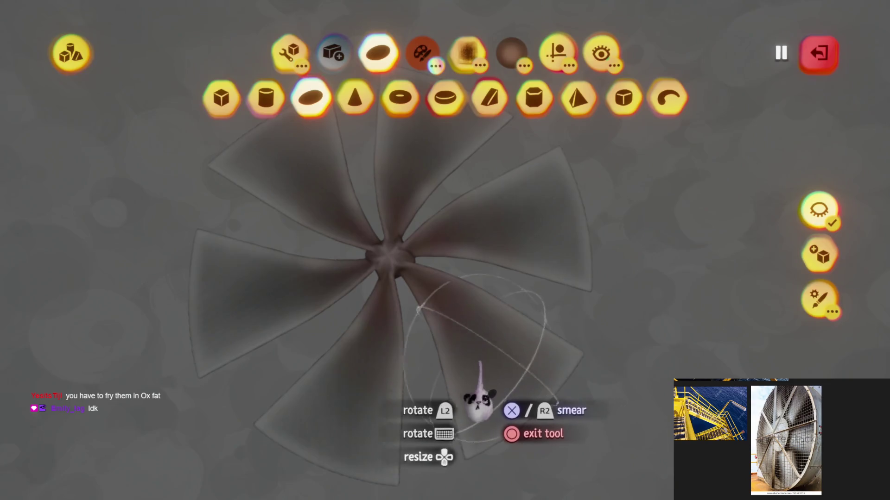
pyautogui.click(422, 53)
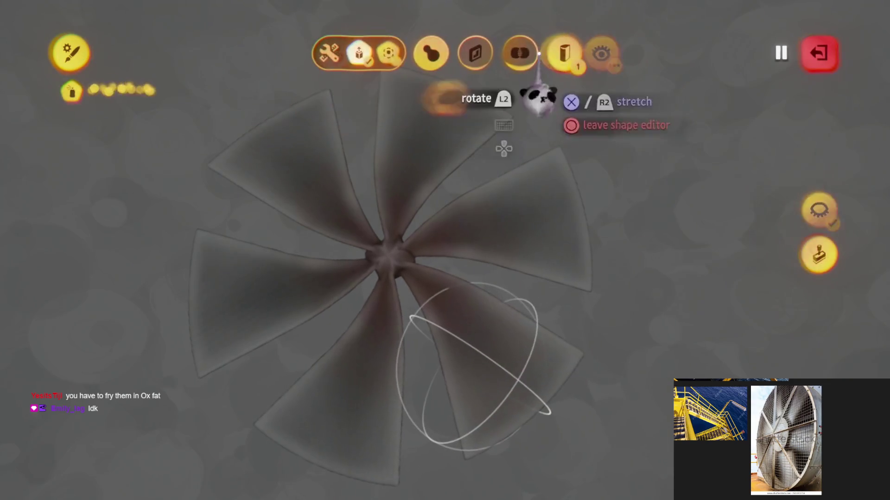
pyautogui.press('Escape')
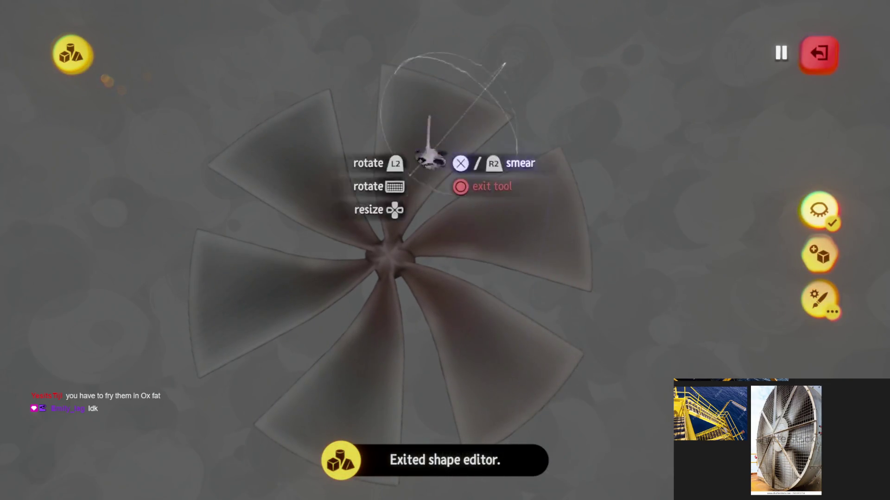
pyautogui.press('Escape')
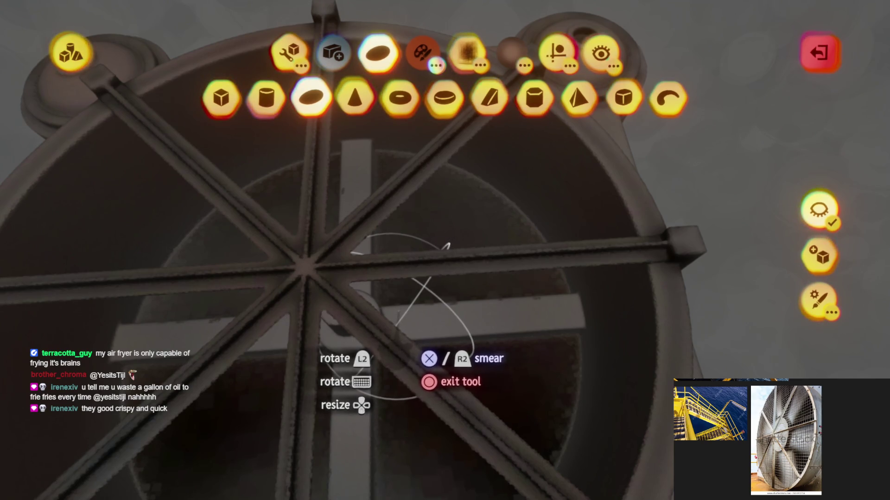
# Orbit inside the fan housing, pick a spraypaint colour, and leave the smear tool and shape editor.
pyautogui.scroll(5, 390, 380)
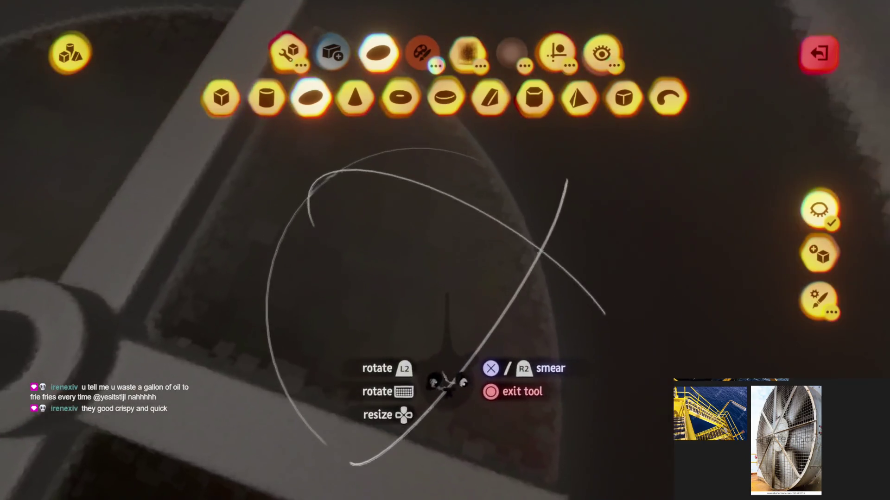
pyautogui.moveTo(447, 382)
pyautogui.mouseDown()
pyautogui.moveTo(433, 377)
pyautogui.moveTo(421, 326)
pyautogui.moveTo(413, 343)
pyautogui.mouseUp()
pyautogui.press('c')
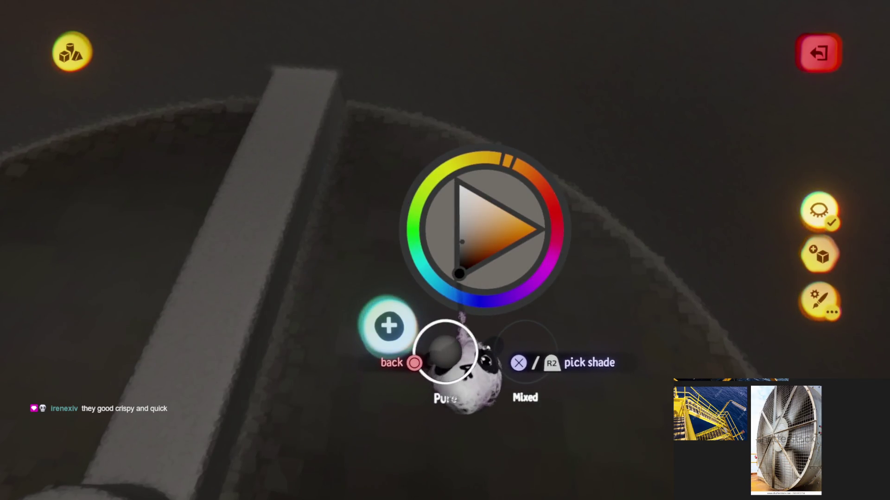
pyautogui.press('Escape')
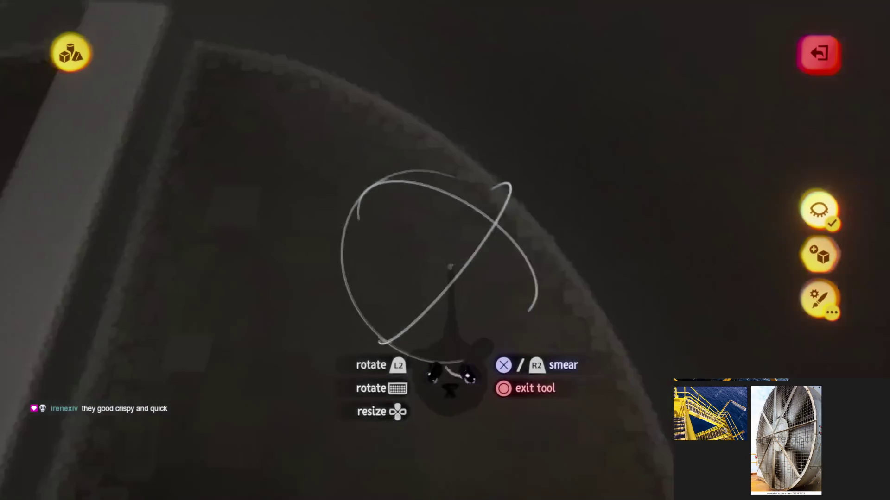
pyautogui.moveTo(449, 378)
pyautogui.mouseDown()
pyautogui.moveTo(433, 327)
pyautogui.moveTo(397, 368)
pyautogui.moveTo(417, 417)
pyautogui.moveTo(407, 406)
pyautogui.mouseUp()
pyautogui.press('Escape')
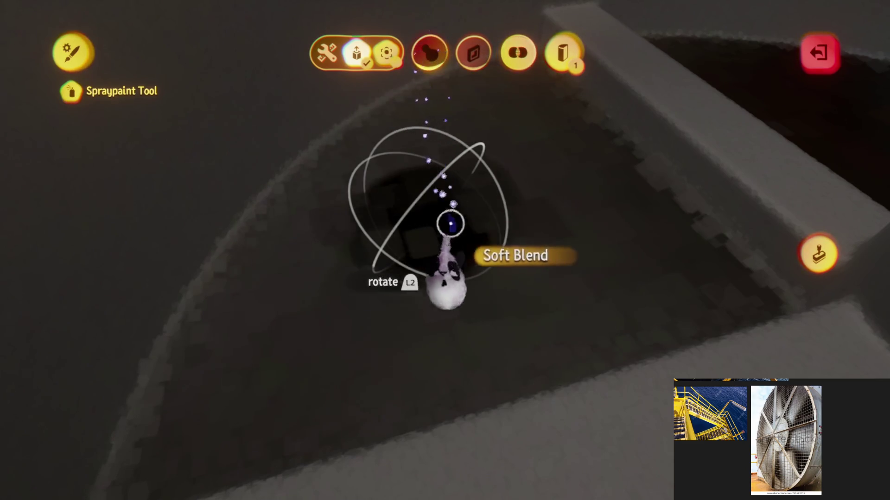
pyautogui.press('Escape')
# Enable four-way Kaleidoscope and Mirror symmetry in Guides, then exit sculpting to view the fan.
pyautogui.moveTo(482, 176)
pyautogui.mouseDown()
pyautogui.moveTo(547, 183)
pyautogui.moveTo(512, 298)
pyautogui.moveTo(502, 204)
pyautogui.moveTo(567, 53)
pyautogui.mouseUp()
pyautogui.click(567, 53)
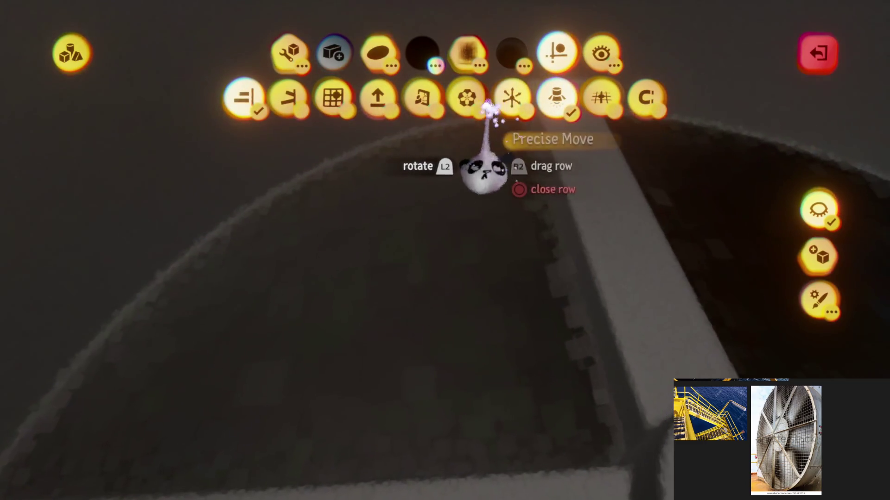
pyautogui.click(460, 98)
pyautogui.press('Escape')
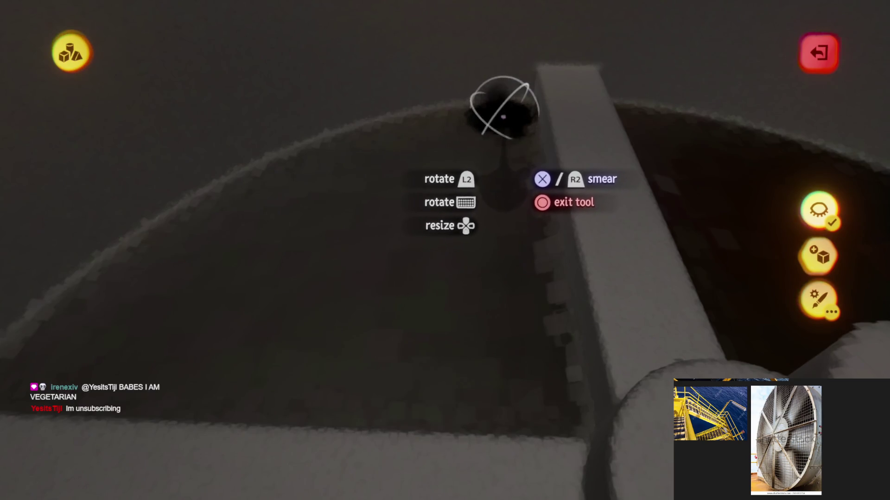
pyautogui.press('Escape')
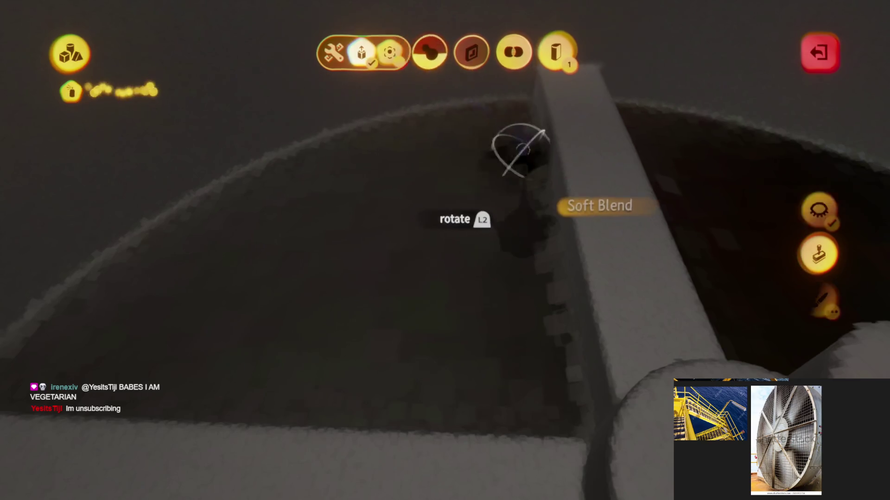
pyautogui.press('Escape')
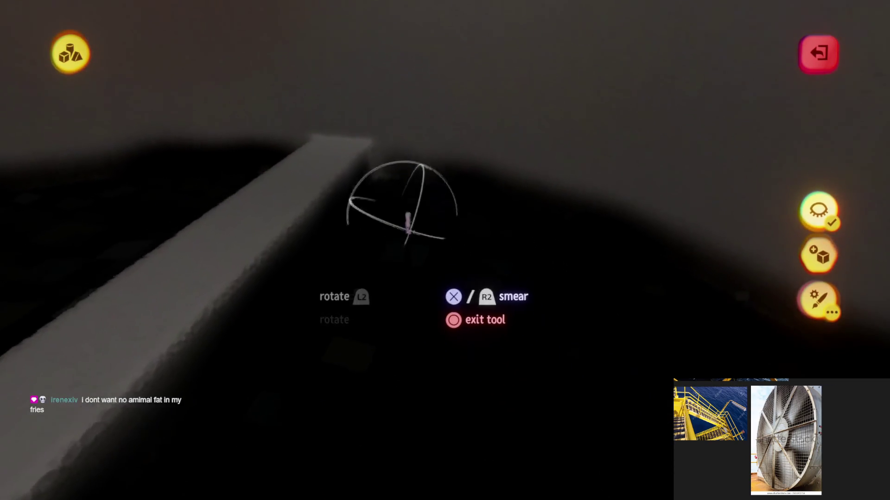
pyautogui.press('Escape')
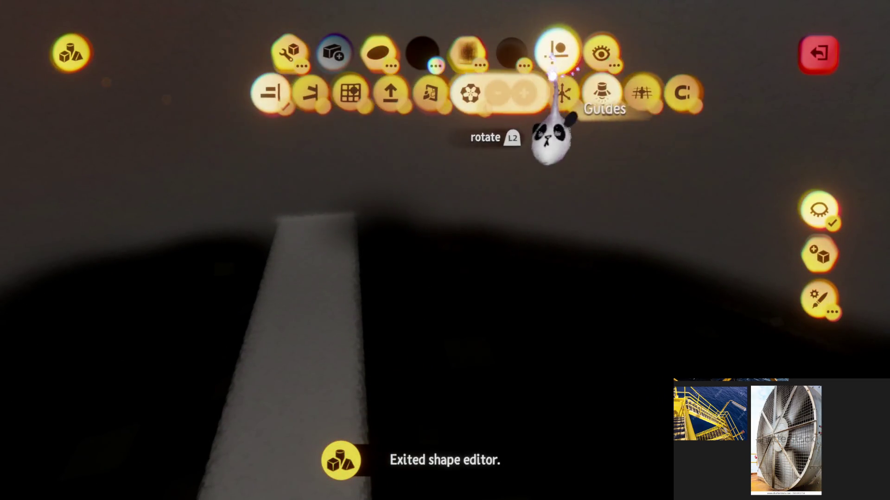
pyautogui.click(406, 105)
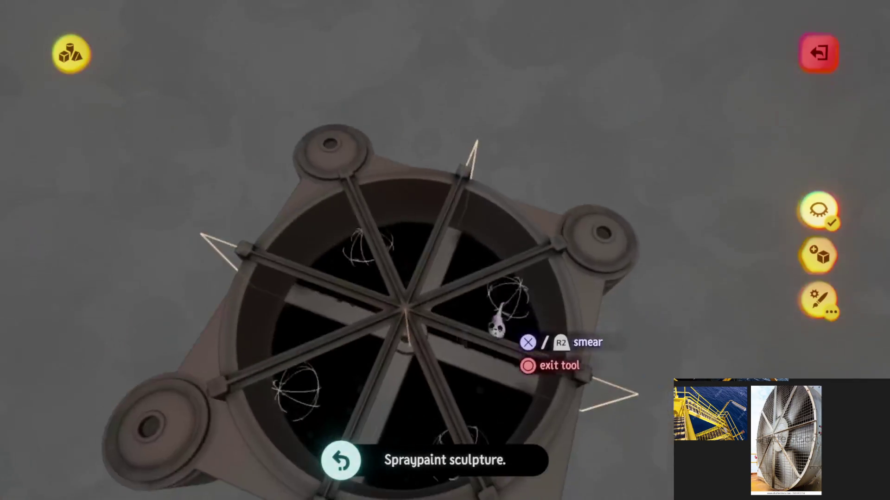
pyautogui.press('Escape')
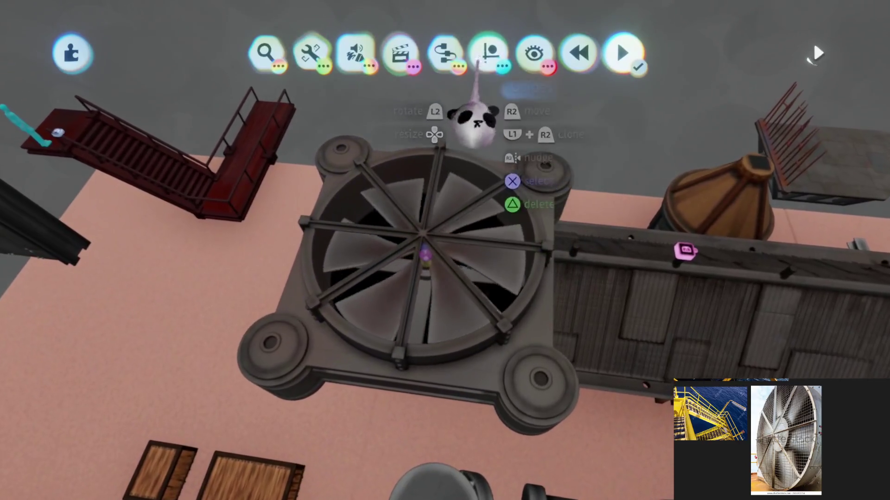
# Stamp a Microchip from the logic gadgets onto the fan's centre hub and open its canvas.
pyautogui.moveTo(489, 58)
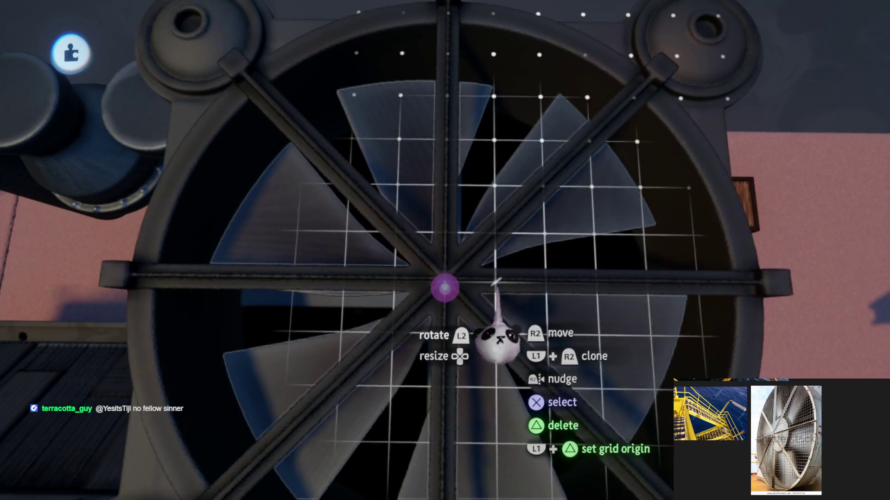
pyautogui.press('Escape')
pyautogui.click(452, 100)
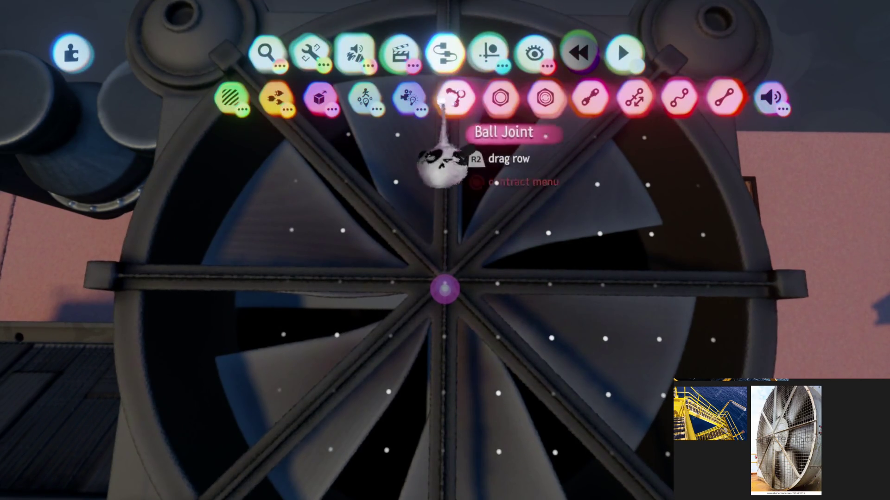
pyautogui.click(521, 97)
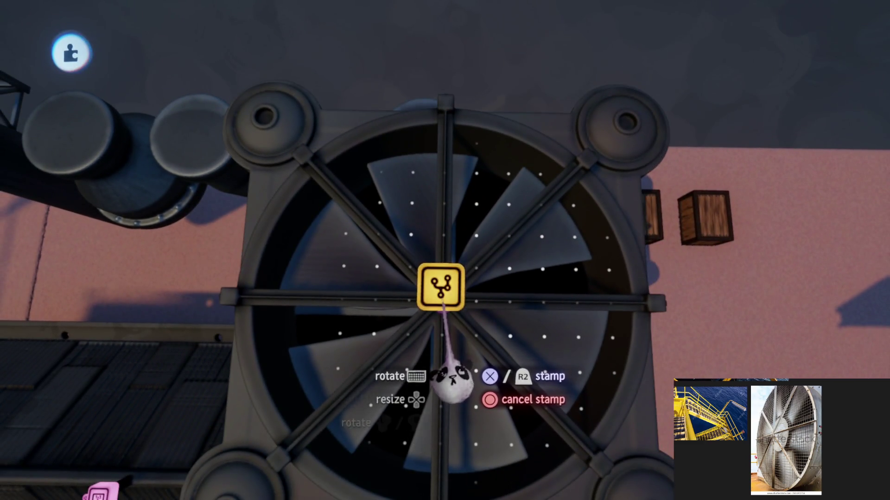
pyautogui.scroll(-5, 444, 297)
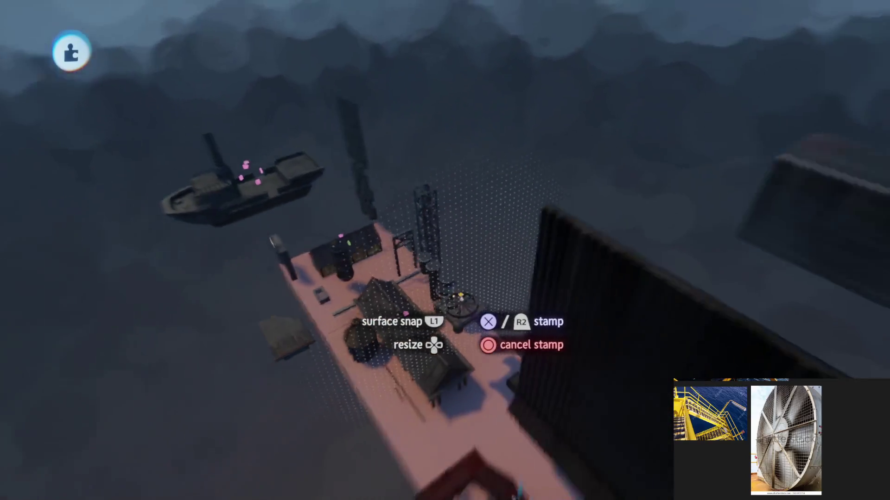
pyautogui.hscroll(-5, 461, 298)
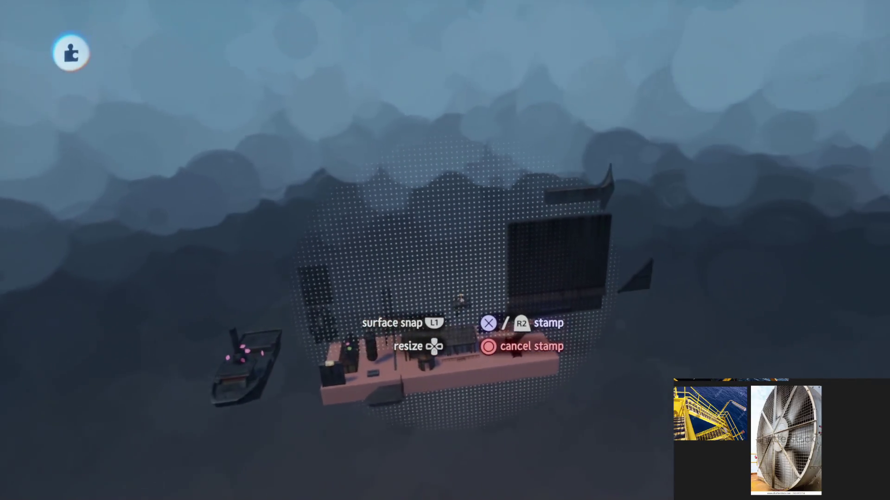
pyautogui.scroll(5, 461, 297)
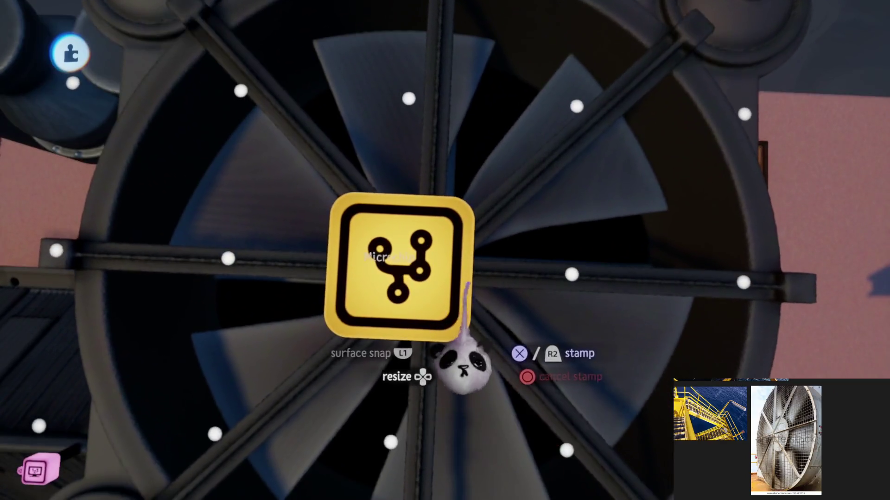
pyautogui.click(467, 284)
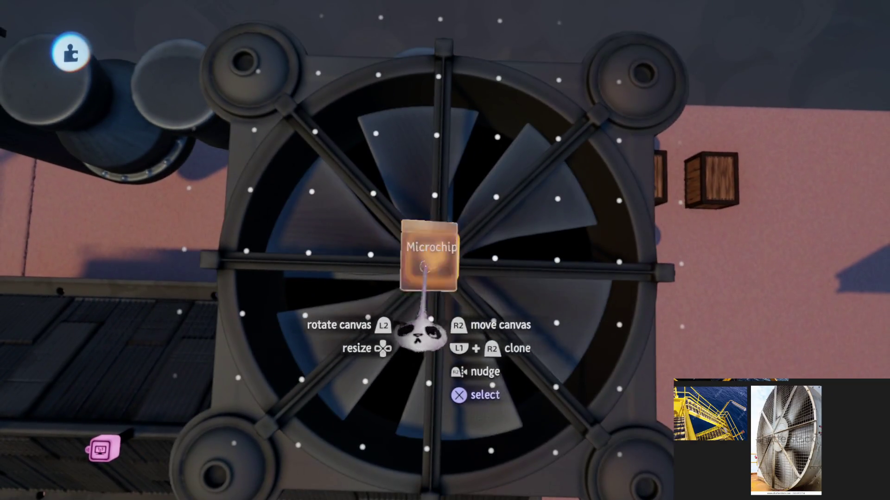
pyautogui.click(431, 252)
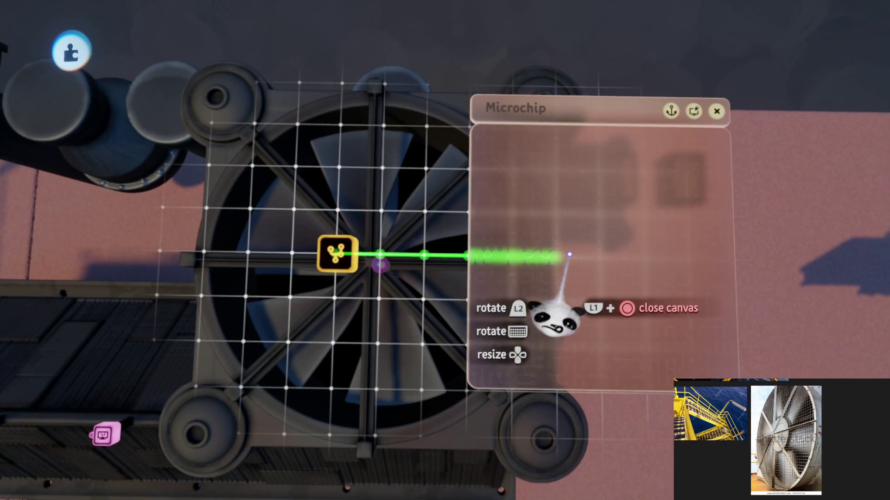
# Place an Action Recorder from the animation gadgets onto the fan's microchip.
pyautogui.press('Escape')
pyautogui.scroll(3, 457, 241)
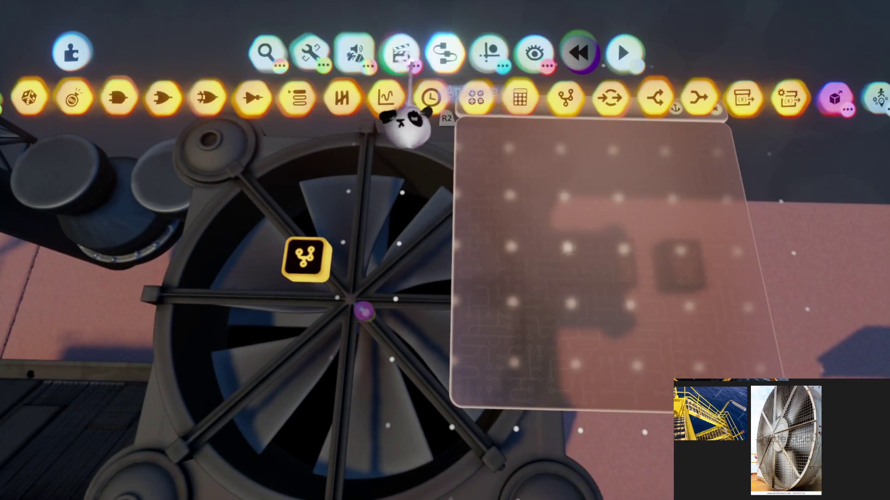
pyautogui.click(399, 53)
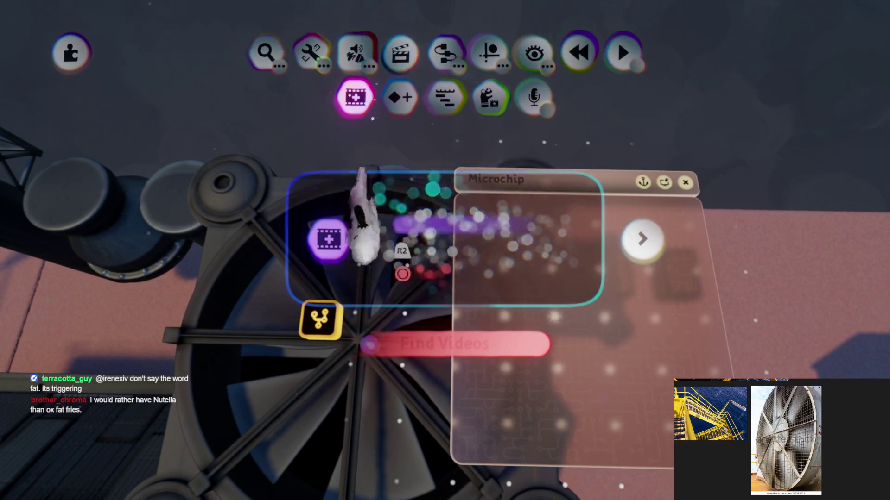
pyautogui.click(369, 346)
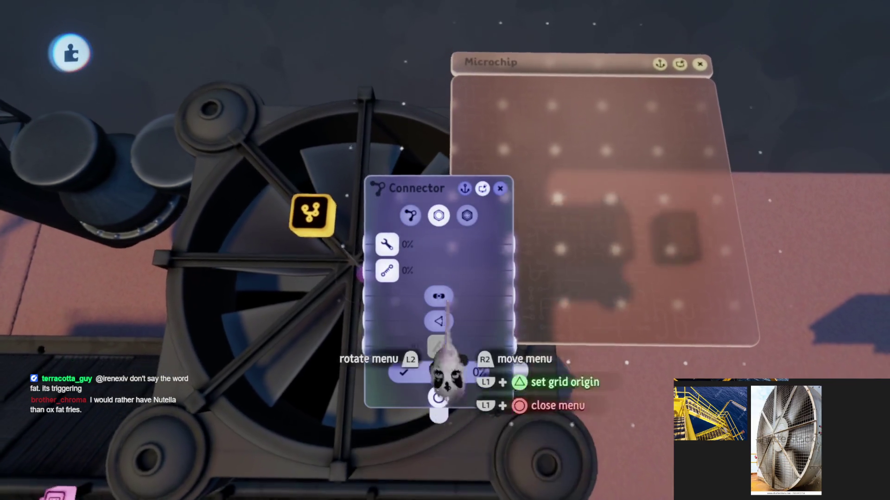
pyautogui.press('Escape')
pyautogui.click(355, 97)
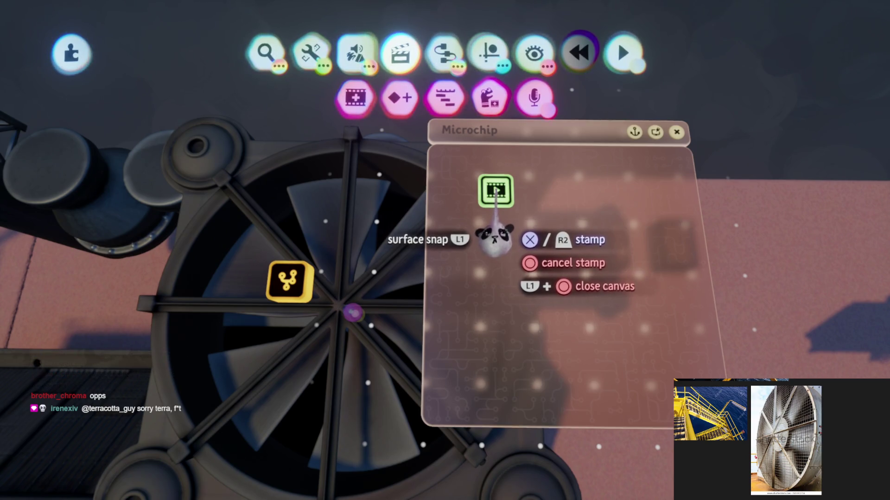
pyautogui.click(494, 239)
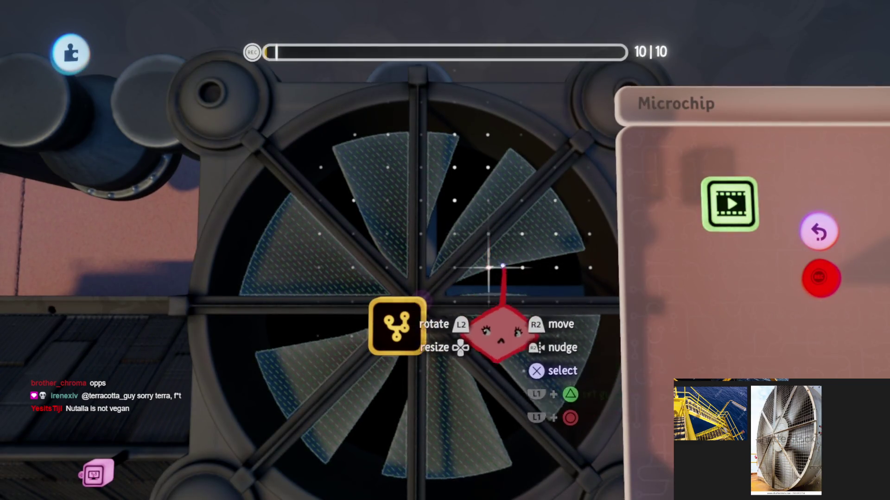
# Record the fan blades spinning as a repeating 40-frame Sculpture track.
pyautogui.moveTo(466, 287)
pyautogui.mouseDown()
pyautogui.moveTo(471, 264)
pyautogui.moveTo(479, 271)
pyautogui.mouseUp()
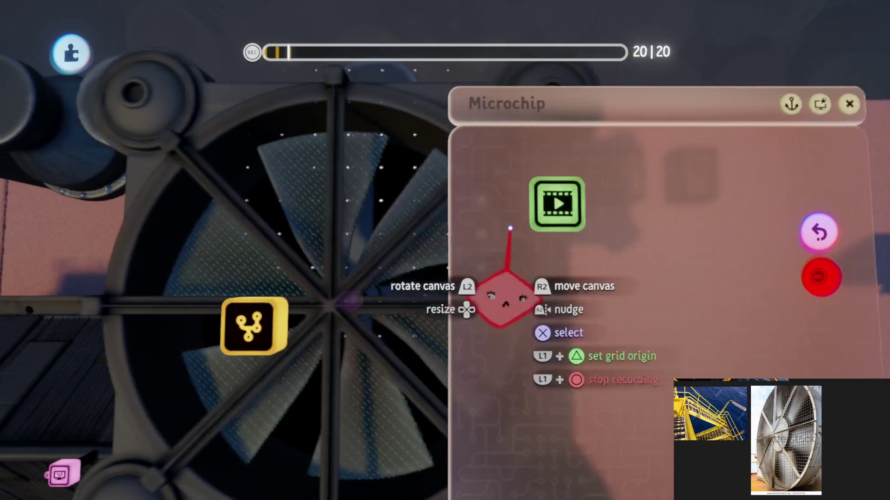
pyautogui.click(537, 204)
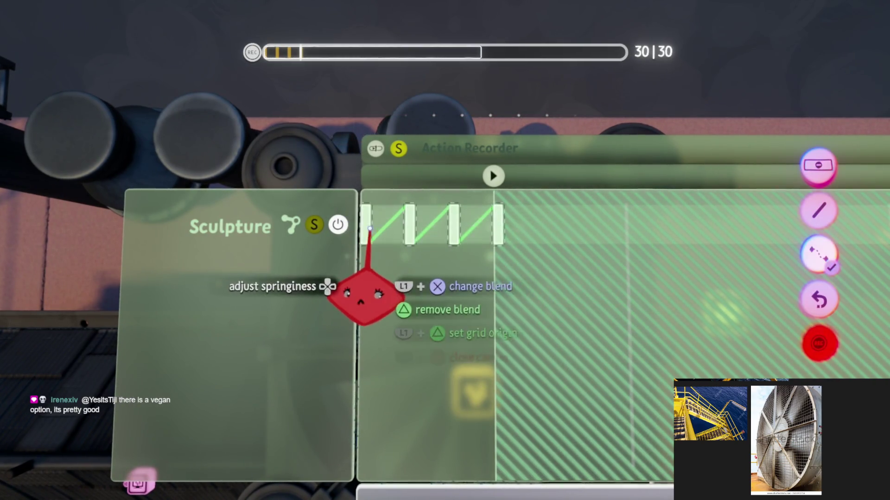
pyautogui.press('Escape')
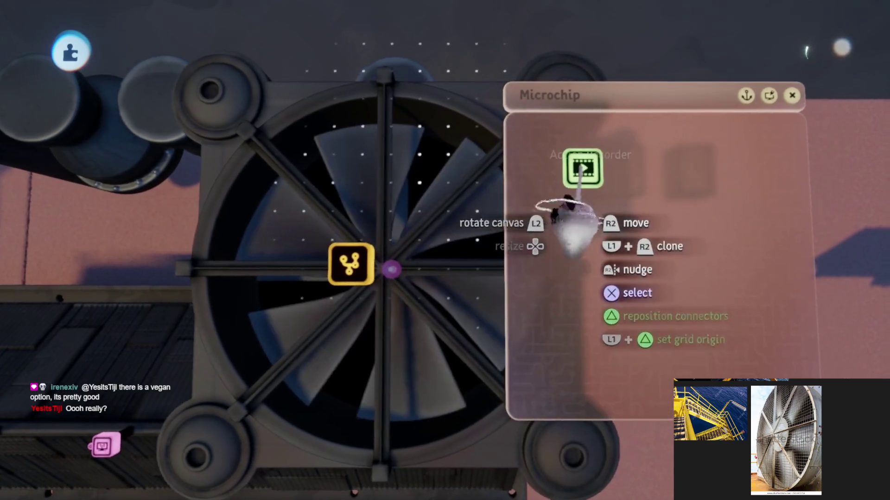
pyautogui.click(470, 320)
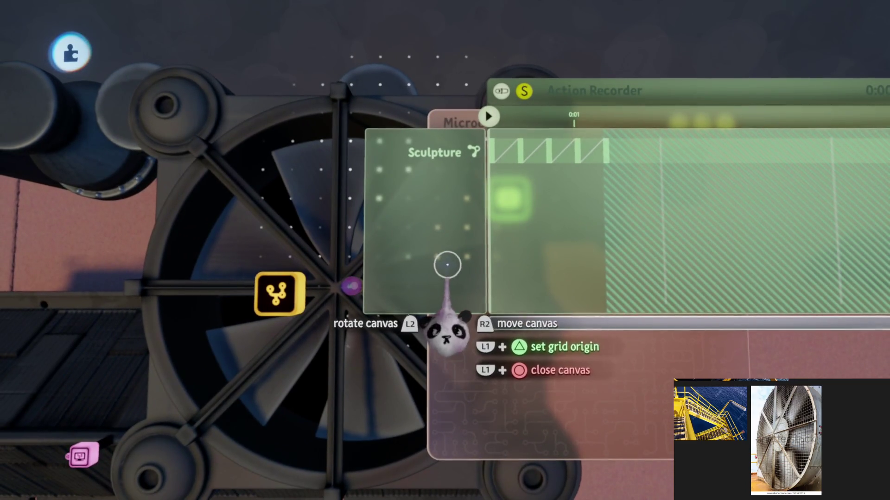
pyautogui.press('Escape')
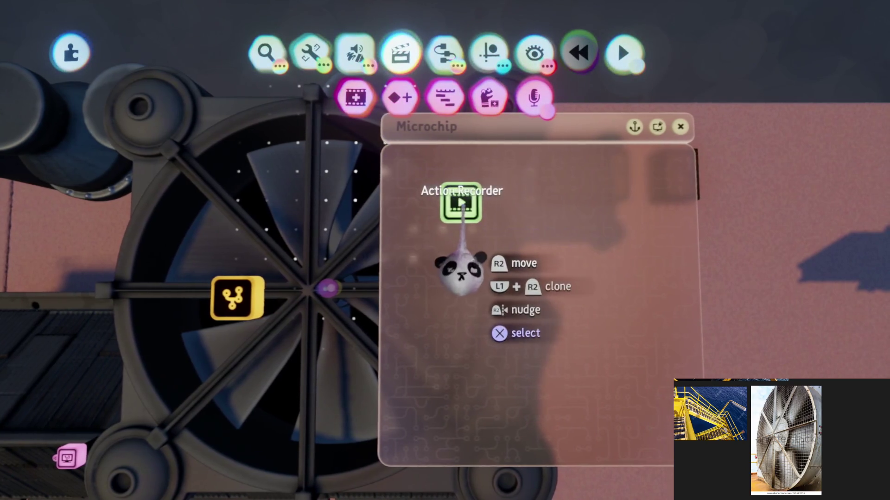
pyautogui.click(458, 208)
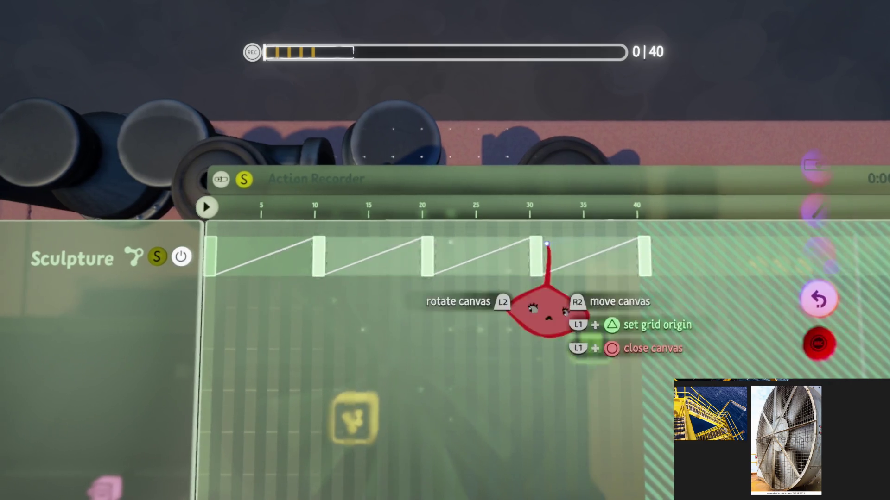
# Drag the Sculpture clip's end keyframe from frame 40 out to frame 84, then close the timeline.
pyautogui.moveTo(358, 262)
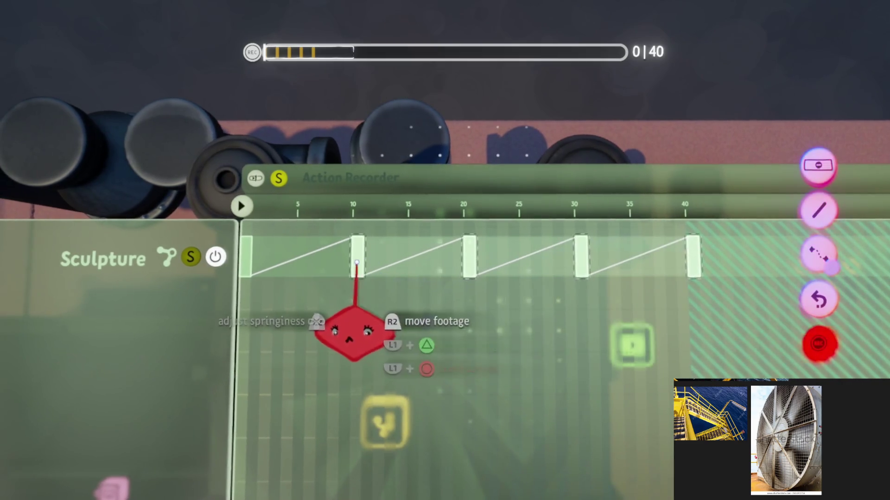
pyautogui.moveTo(433, 265); pyautogui.dragTo(463, 272)
pyautogui.moveTo(438, 304)
pyautogui.mouseDown()
pyautogui.moveTo(419, 294)
pyautogui.moveTo(595, 243)
pyautogui.mouseUp()
pyautogui.moveTo(342, 265)
pyautogui.mouseDown()
pyautogui.moveTo(445, 269)
pyautogui.moveTo(437, 310)
pyautogui.moveTo(491, 255)
pyautogui.moveTo(456, 264)
pyautogui.mouseUp()
pyautogui.moveTo(516, 265)
pyautogui.mouseDown()
pyautogui.moveTo(521, 312)
pyautogui.moveTo(592, 272)
pyautogui.moveTo(473, 264)
pyautogui.mouseUp()
pyautogui.moveTo(529, 263)
pyautogui.mouseDown()
pyautogui.moveTo(566, 268)
pyautogui.moveTo(556, 274)
pyautogui.moveTo(598, 271)
pyautogui.mouseUp()
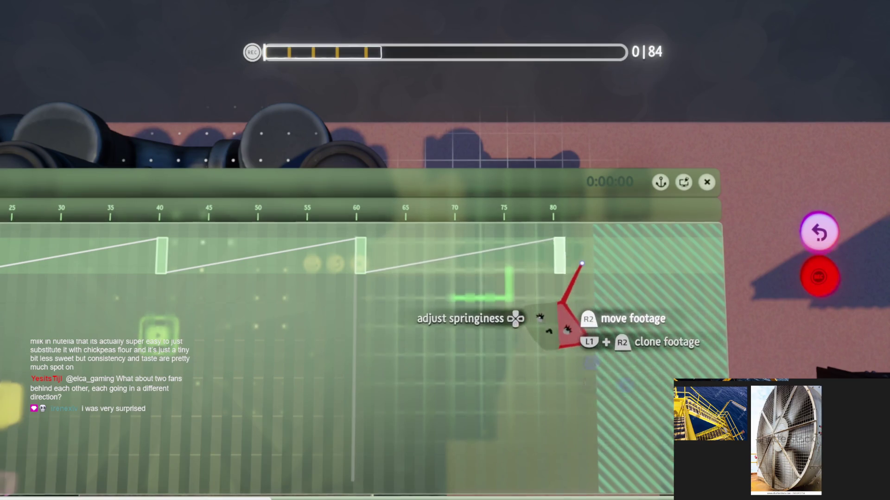
pyautogui.press('Escape')
pyautogui.press('Escape')
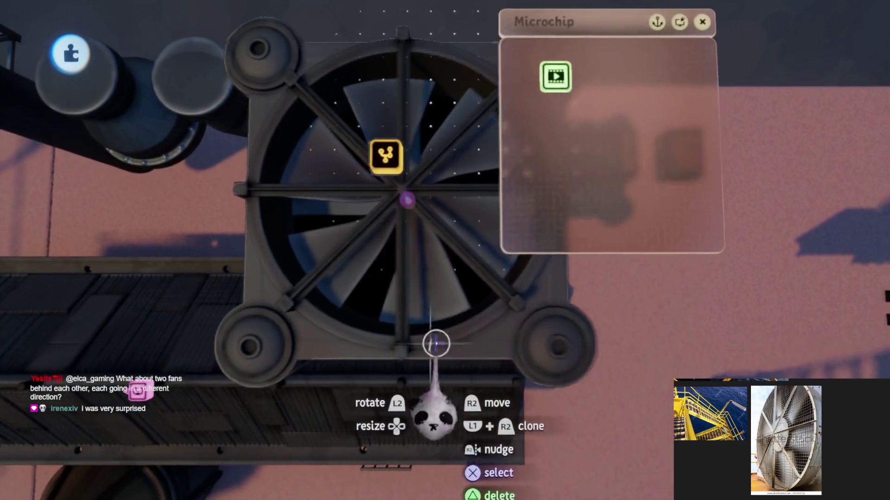
pyautogui.scroll(3, 435, 343)
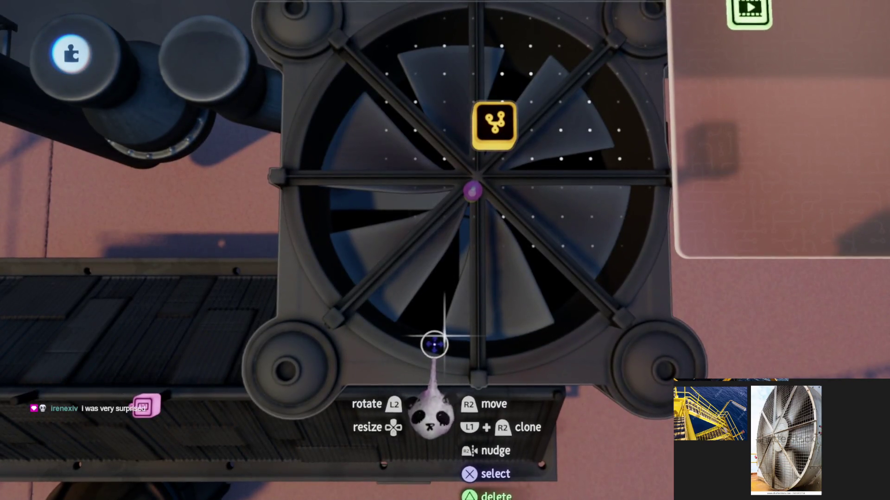
# Reposition the grabbed part and stamp a second Action Recorder on the microchip.
pyautogui.scroll(-5, 434, 344)
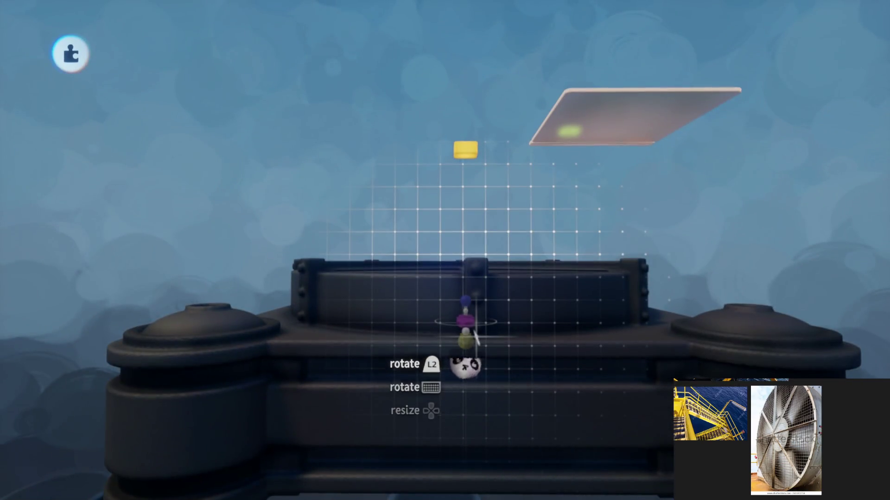
pyautogui.moveTo(475, 339); pyautogui.dragTo(476, 292)
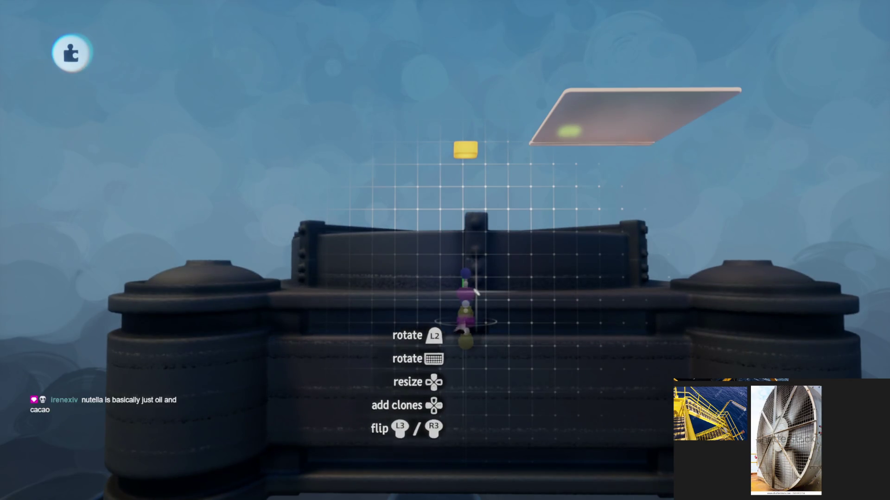
pyautogui.moveTo(476, 292)
pyautogui.mouseDown()
pyautogui.moveTo(451, 250)
pyautogui.moveTo(415, 322)
pyautogui.mouseUp()
pyautogui.scroll(5, 429, 318)
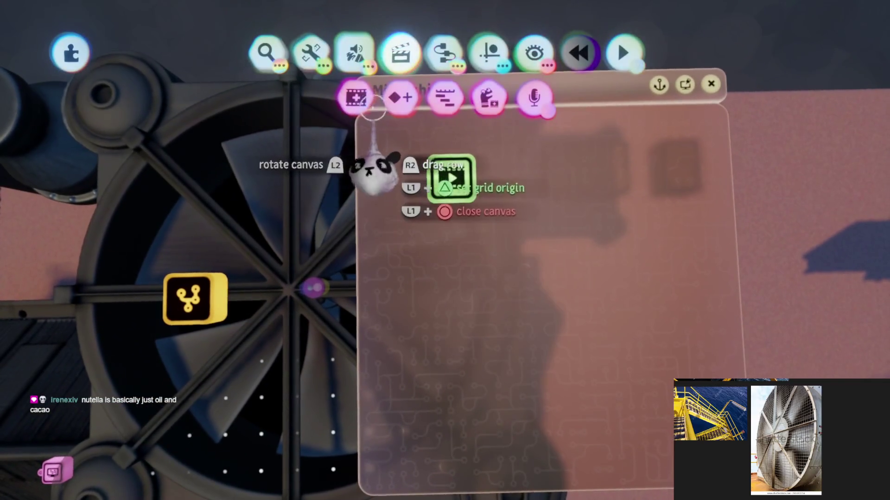
pyautogui.click(452, 309)
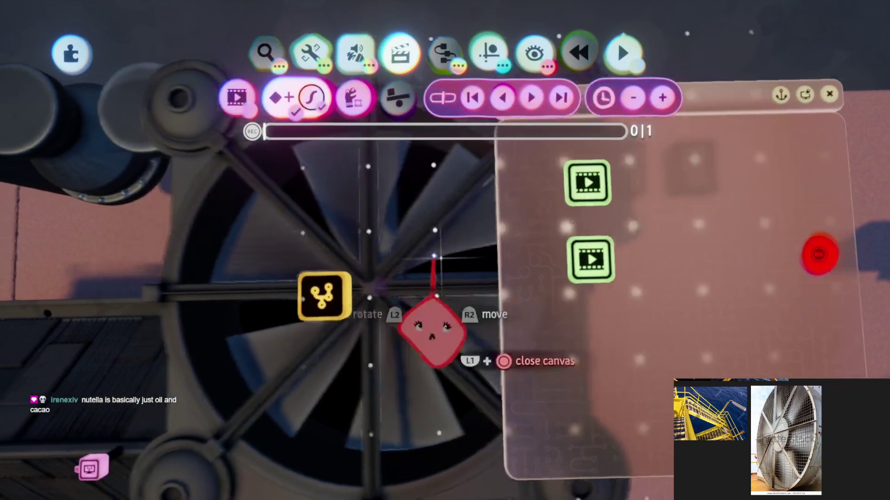
# Move the microchip panel aside, review the recorder timeline, then bring the fan and microchip back into view.
pyautogui.click(368, 153)
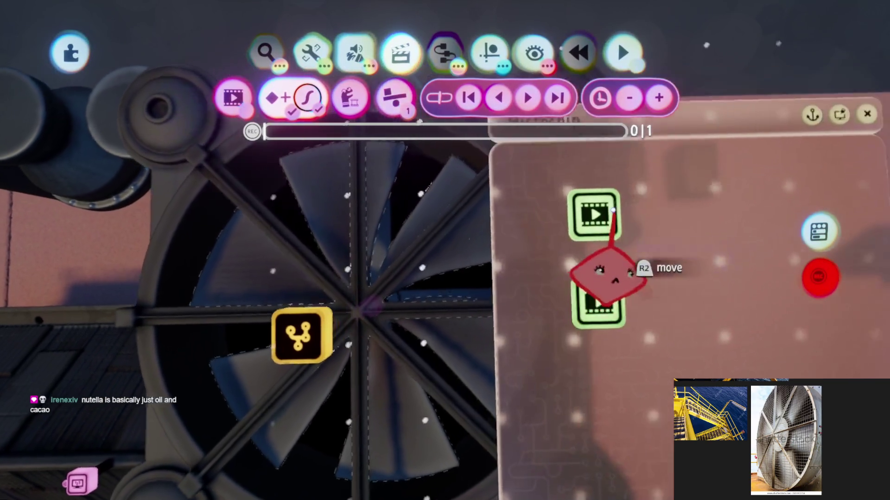
pyautogui.moveTo(588, 289)
pyautogui.mouseDown()
pyautogui.moveTo(566, 334)
pyautogui.moveTo(527, 303)
pyautogui.moveTo(424, 438)
pyautogui.moveTo(517, 169)
pyautogui.moveTo(512, 417)
pyautogui.moveTo(520, 417)
pyautogui.moveTo(469, 348)
pyautogui.mouseUp()
pyautogui.moveTo(407, 328)
pyautogui.mouseDown()
pyautogui.moveTo(457, 238)
pyautogui.moveTo(405, 176)
pyautogui.mouseUp()
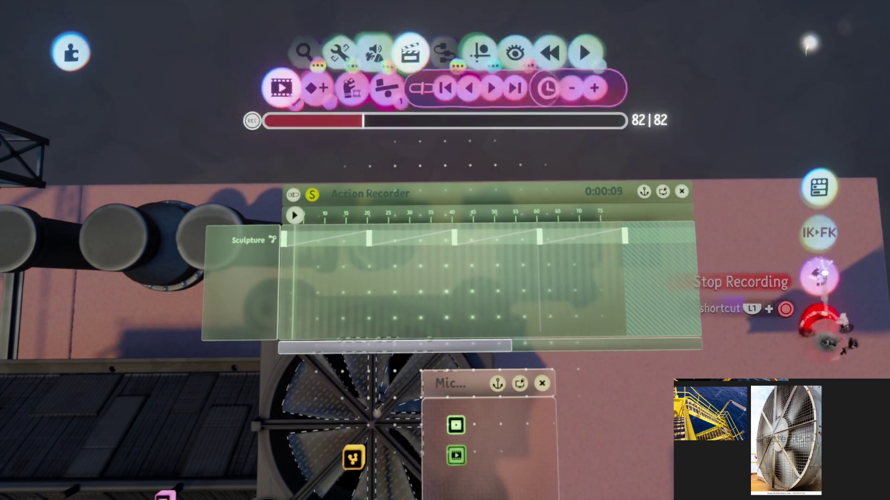
pyautogui.moveTo(503, 308)
pyautogui.mouseDown()
pyautogui.moveTo(422, 238)
pyautogui.moveTo(353, 328)
pyautogui.moveTo(377, 351)
pyautogui.mouseUp()
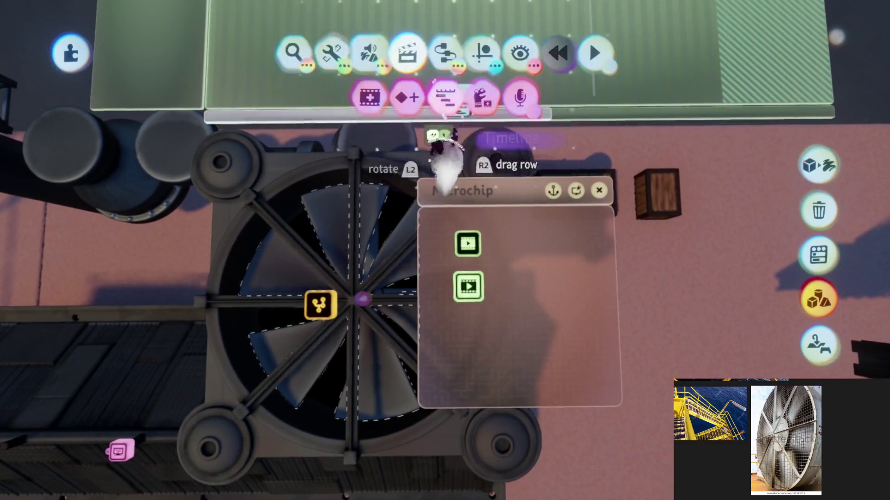
# Stamp a Timeline into the microchip and drop each Action Recorder onto its own track.
pyautogui.click(445, 97)
pyautogui.click(479, 280)
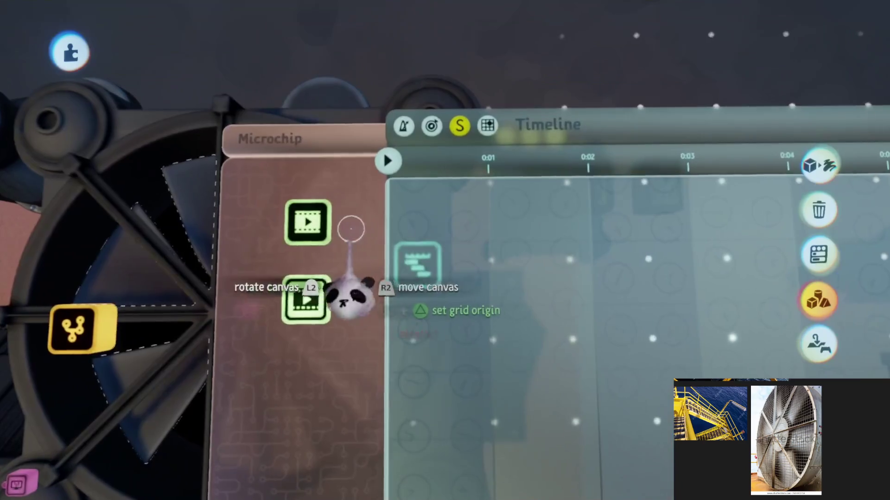
pyautogui.moveTo(351, 230); pyautogui.dragTo(409, 281)
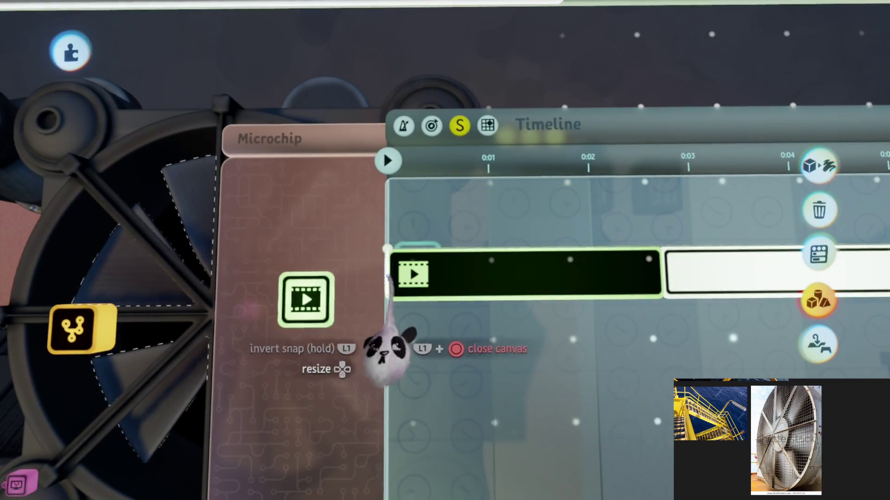
pyautogui.moveTo(306, 299); pyautogui.dragTo(392, 338)
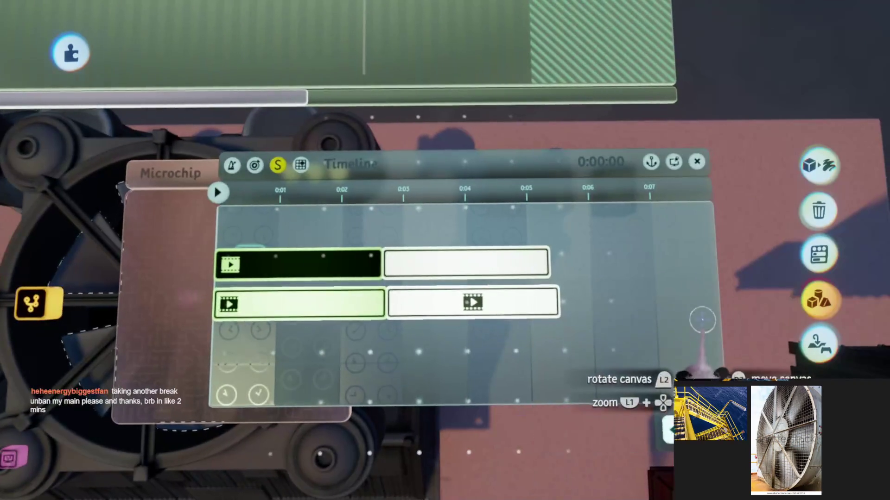
pyautogui.moveTo(702, 319)
pyautogui.mouseDown()
pyautogui.moveTo(739, 333)
pyautogui.moveTo(590, 360)
pyautogui.moveTo(562, 395)
pyautogui.moveTo(334, 355)
pyautogui.mouseUp()
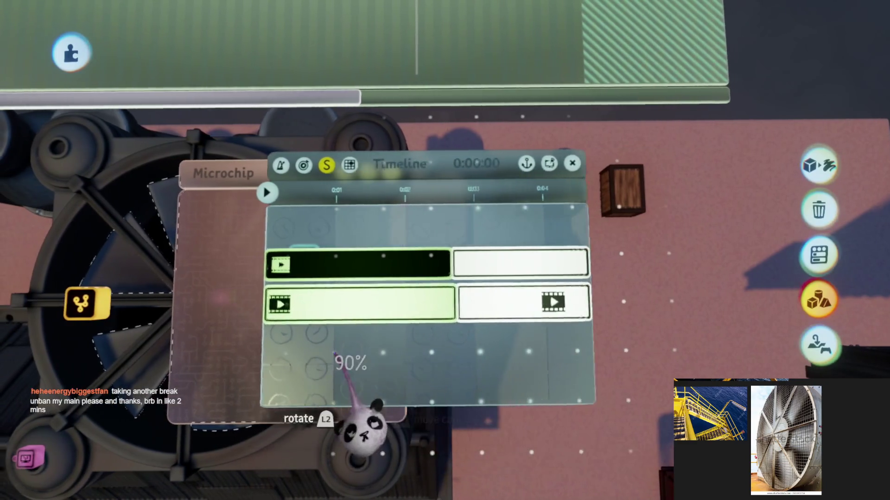
pyautogui.scroll(5, 335, 355)
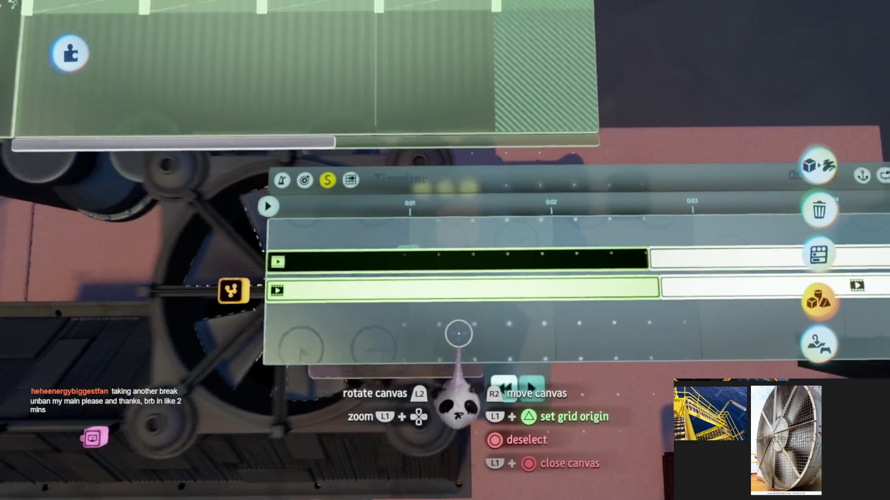
pyautogui.moveTo(458, 334)
pyautogui.mouseDown()
pyautogui.moveTo(441, 357)
pyautogui.moveTo(395, 342)
pyautogui.moveTo(461, 358)
pyautogui.moveTo(414, 291)
pyautogui.moveTo(435, 313)
pyautogui.moveTo(407, 423)
pyautogui.moveTo(422, 477)
pyautogui.mouseUp()
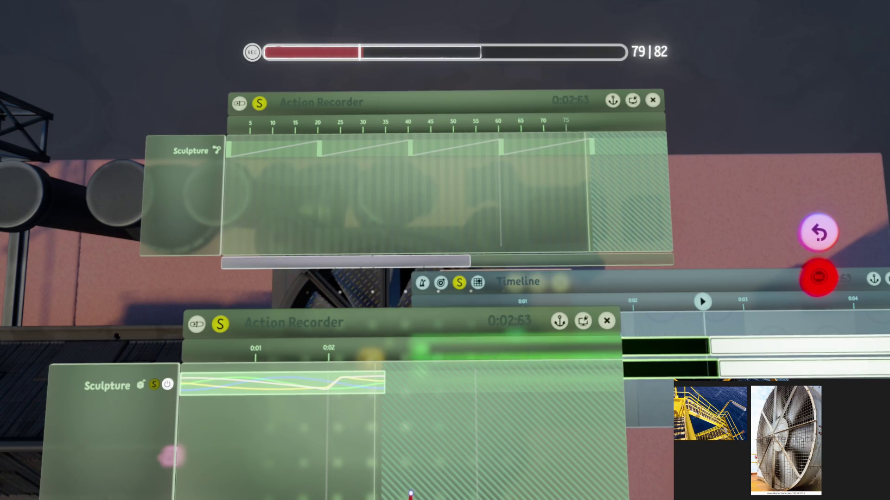
# Delete the second recorder's Sculpture footage, then undo the deletion.
pyautogui.scroll(3, 413, 392)
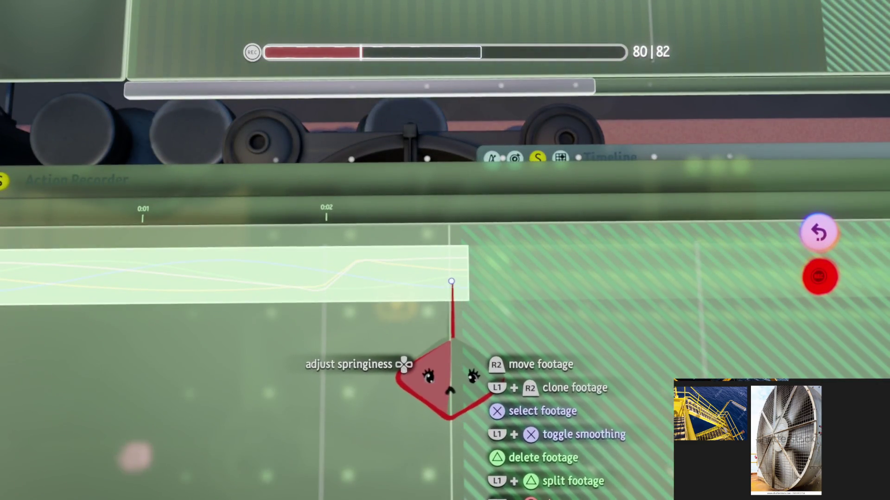
pyautogui.press('Delete')
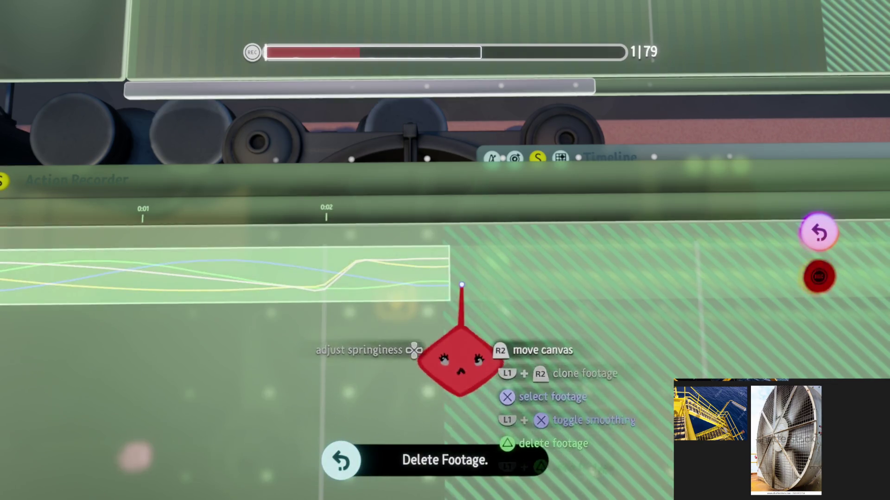
pyautogui.scroll(-3, 450, 284)
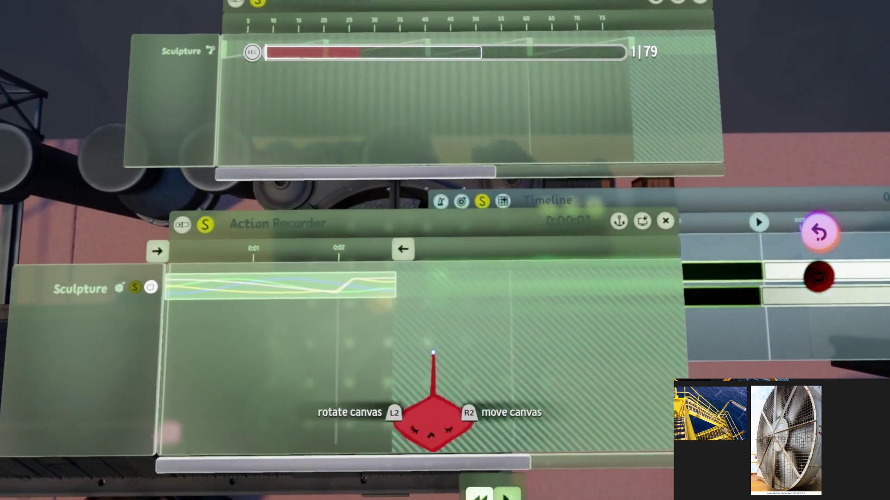
pyautogui.hotkey('ctrl', 'z')
pyautogui.scroll(3, 427, 343)
pyautogui.hotkey('ctrl', 'z')
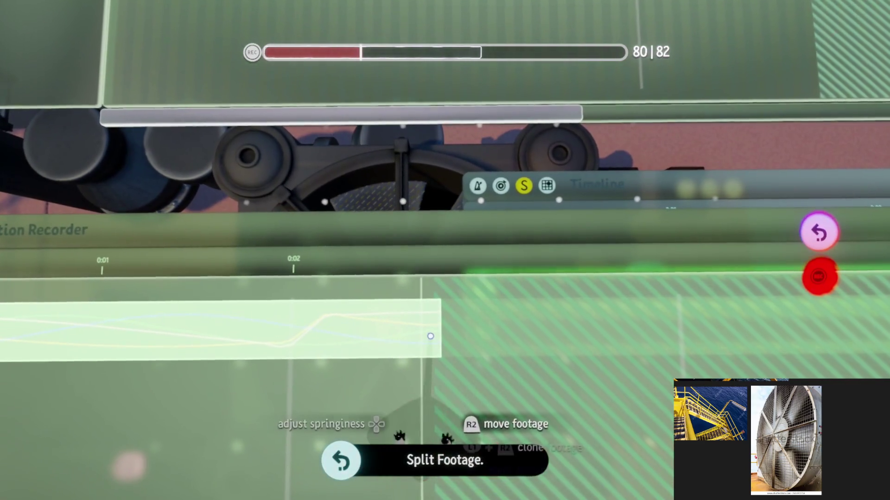
# Restore the footage past the 80 mark and close both Action Recorder editors.
pyautogui.scroll(-3, 470, 361)
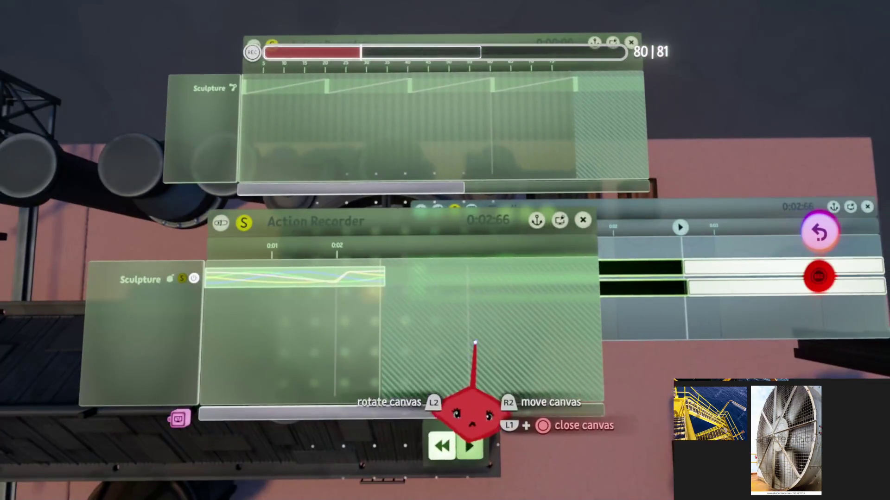
pyautogui.scroll(2, 475, 369)
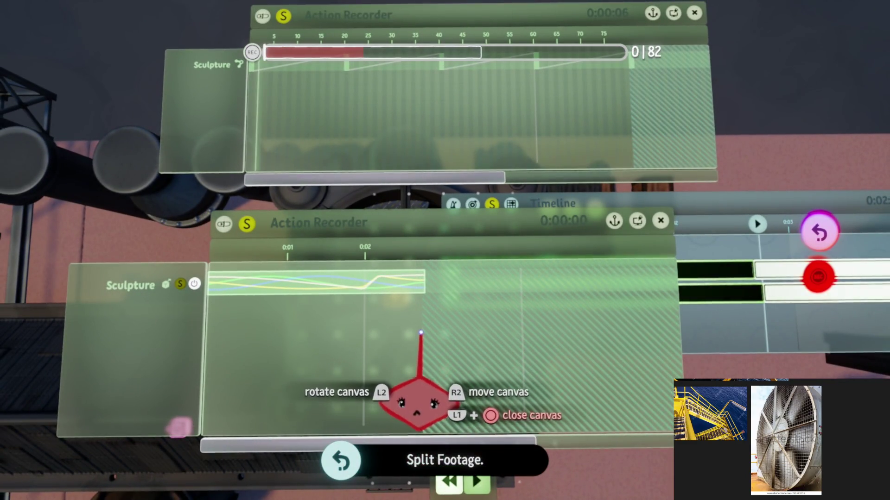
pyautogui.scroll(3, 421, 332)
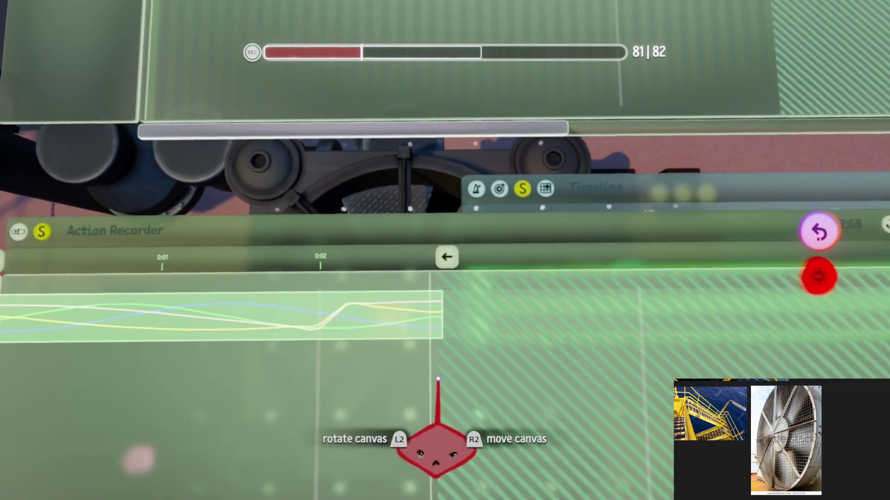
pyautogui.scroll(-3, 433, 384)
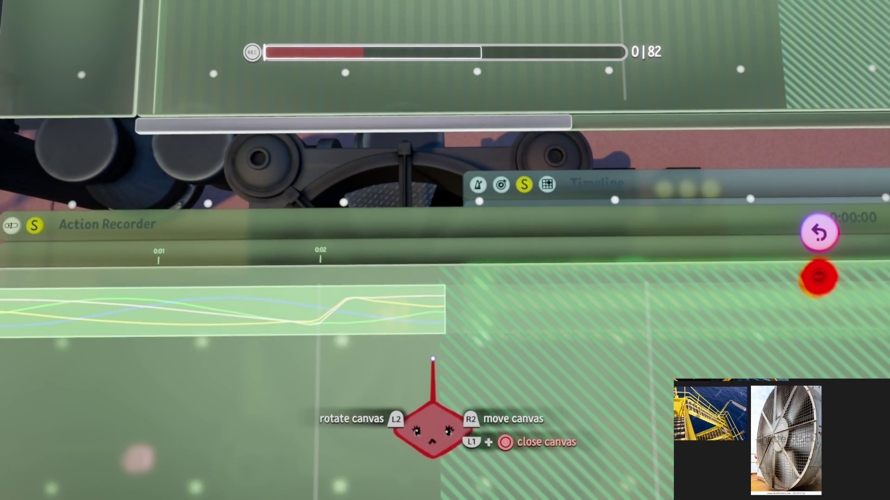
pyautogui.scroll(-3, 427, 215)
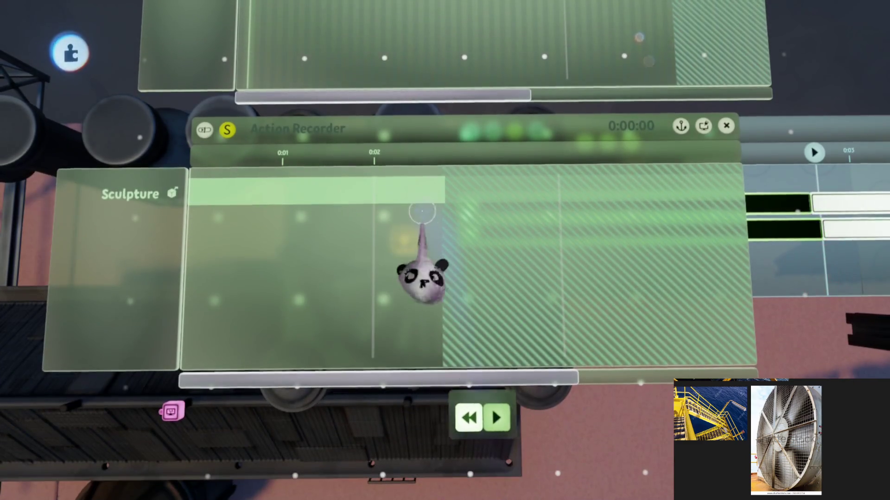
pyautogui.scroll(3, 383, 216)
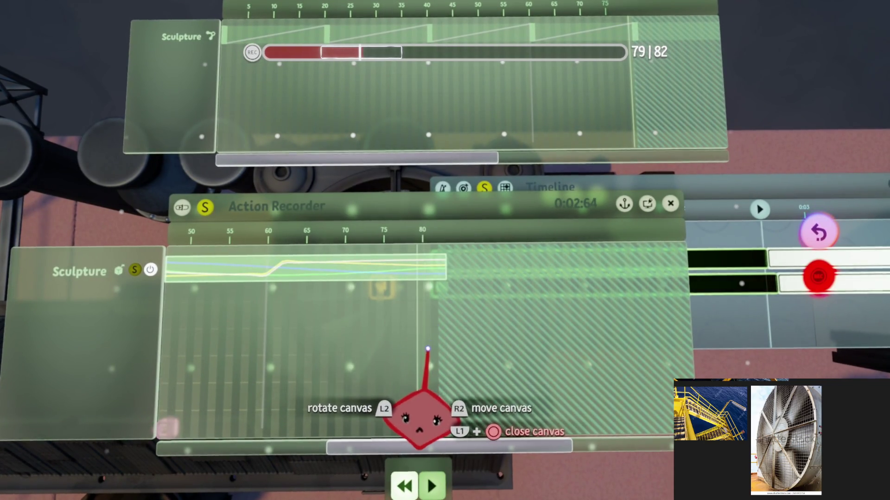
pyautogui.scroll(3, 427, 354)
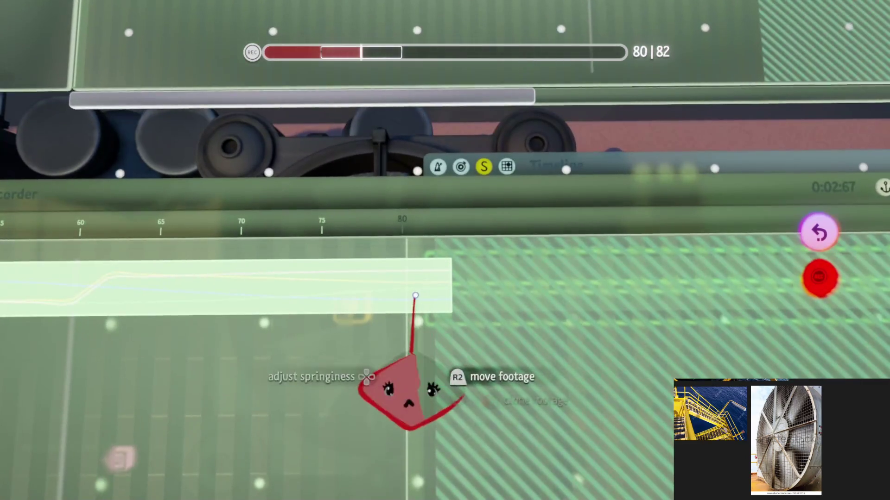
pyautogui.scroll(3, 427, 323)
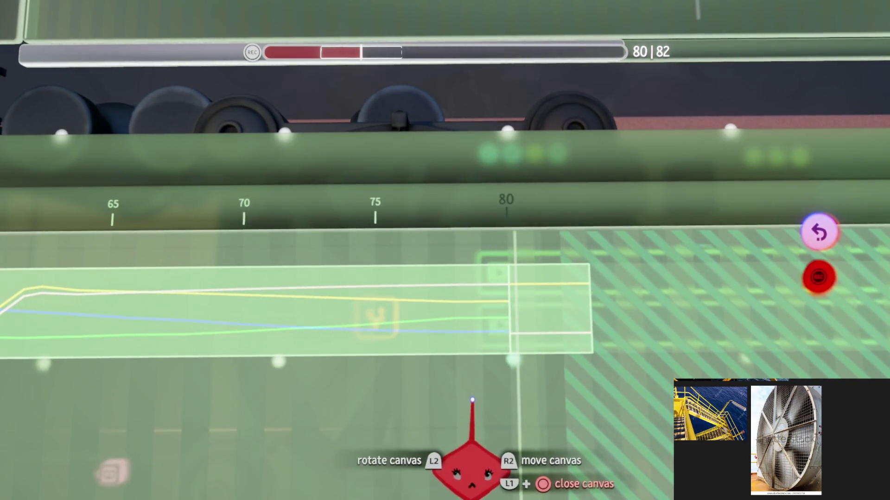
pyautogui.scroll(-5, 477, 367)
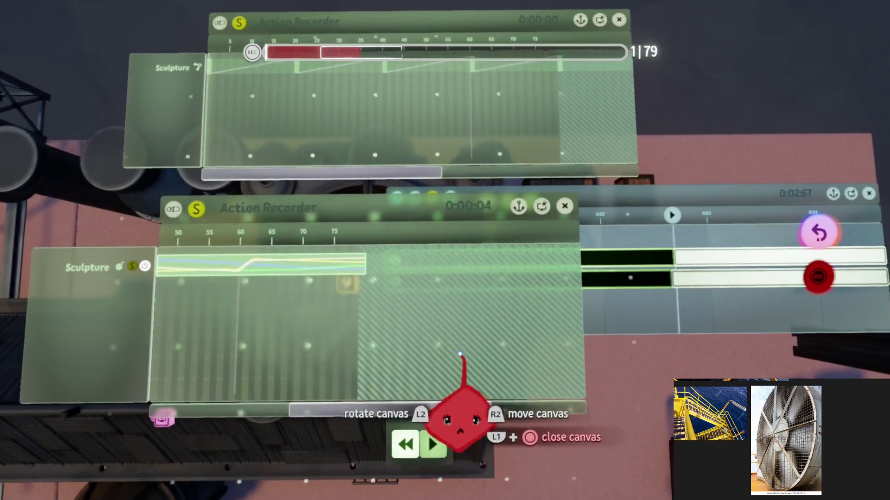
pyautogui.scroll(5, 463, 352)
pyautogui.hotkey('ctrl', 'z')
pyautogui.hotkey('ctrl', 'z')
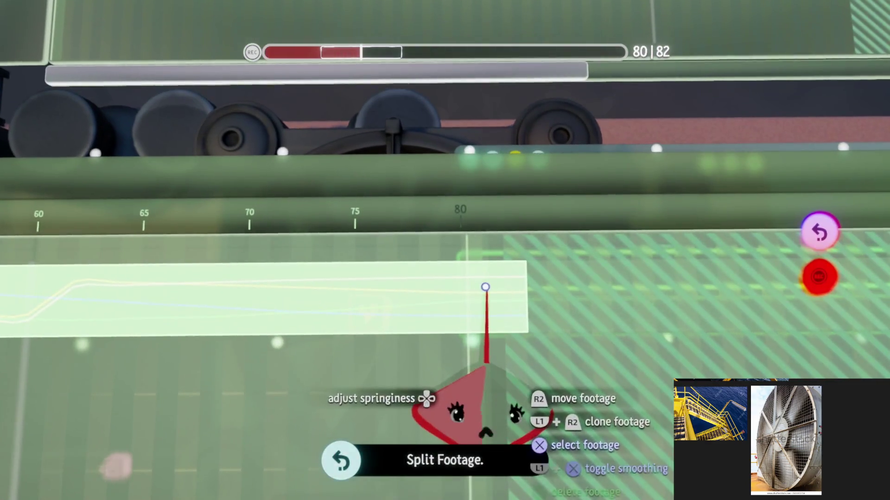
pyautogui.scroll(-5, 511, 302)
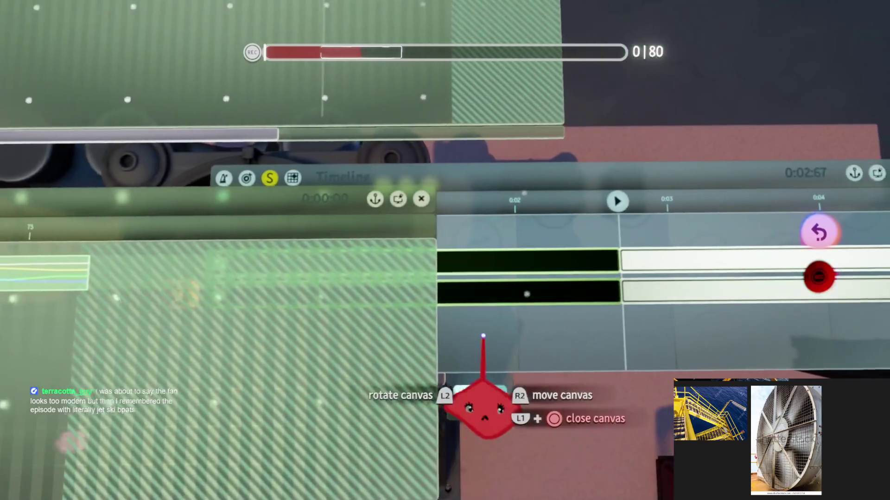
pyautogui.press('Escape')
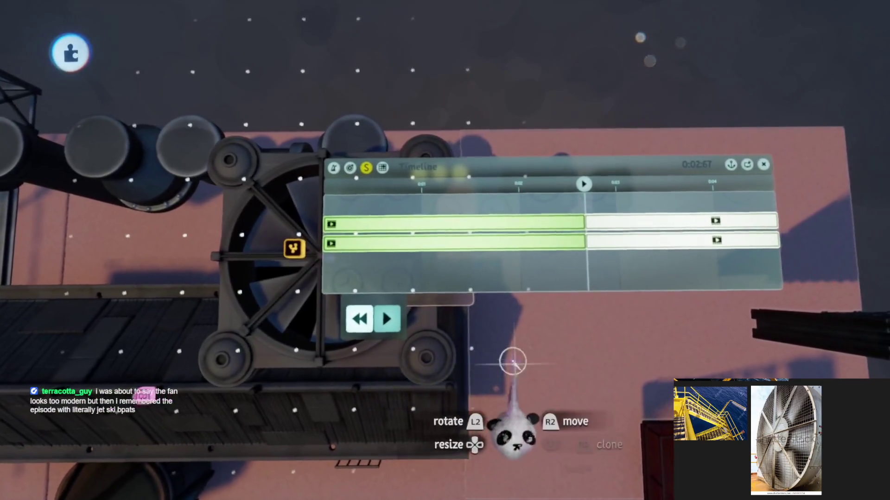
# Close the Timeline and microchip editors to return to the fan housing view.
pyautogui.scroll(3, 512, 427)
pyautogui.press('Escape')
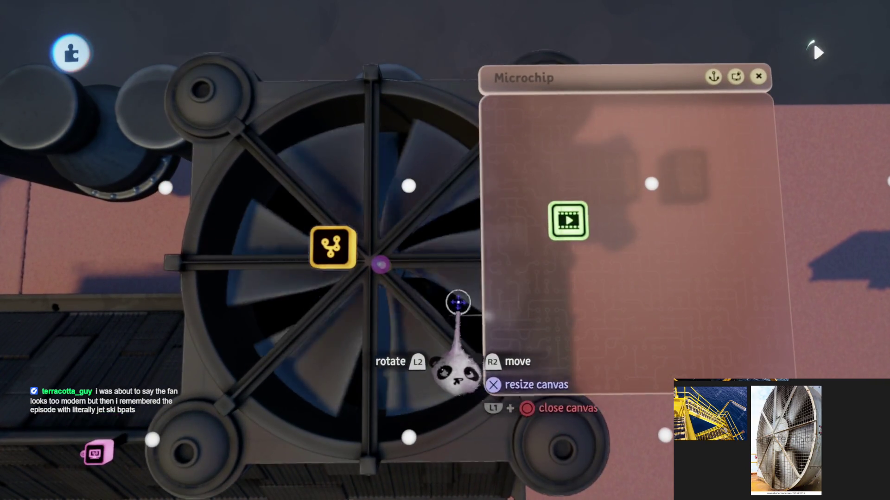
pyautogui.press('Escape')
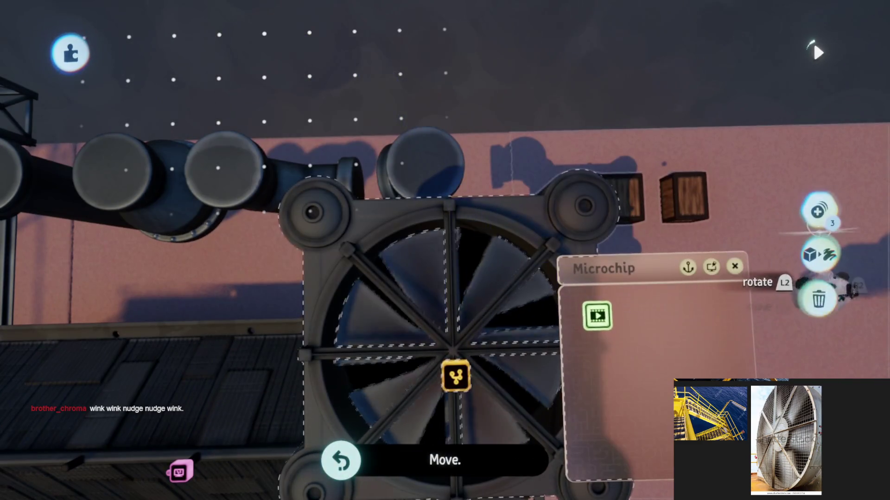
# Move and tilt the fan to a new spot, then enable grid snapping at spacing 2.
pyautogui.moveTo(431, 344)
pyautogui.mouseDown()
pyautogui.moveTo(316, 325)
pyautogui.moveTo(312, 231)
pyautogui.moveTo(408, 360)
pyautogui.moveTo(441, 308)
pyautogui.moveTo(368, 175)
pyautogui.moveTo(436, 236)
pyautogui.moveTo(483, 328)
pyautogui.moveTo(513, 328)
pyautogui.mouseUp()
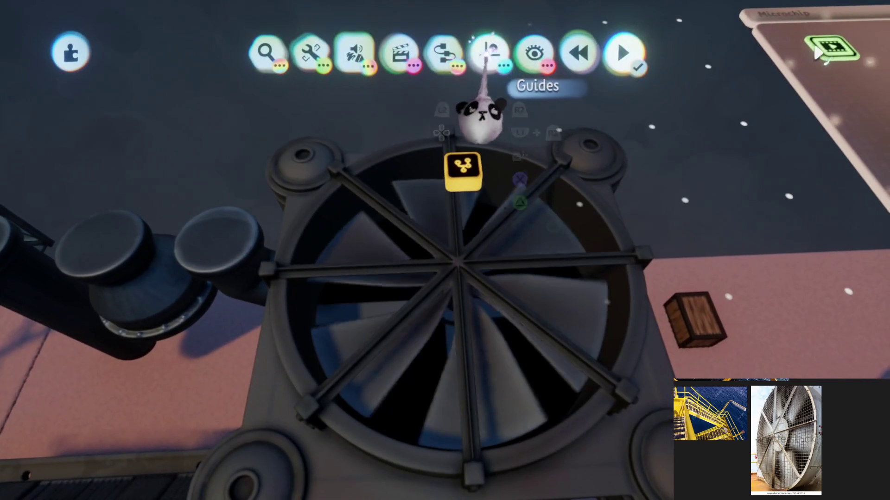
pyautogui.click(489, 52)
pyautogui.click(345, 99)
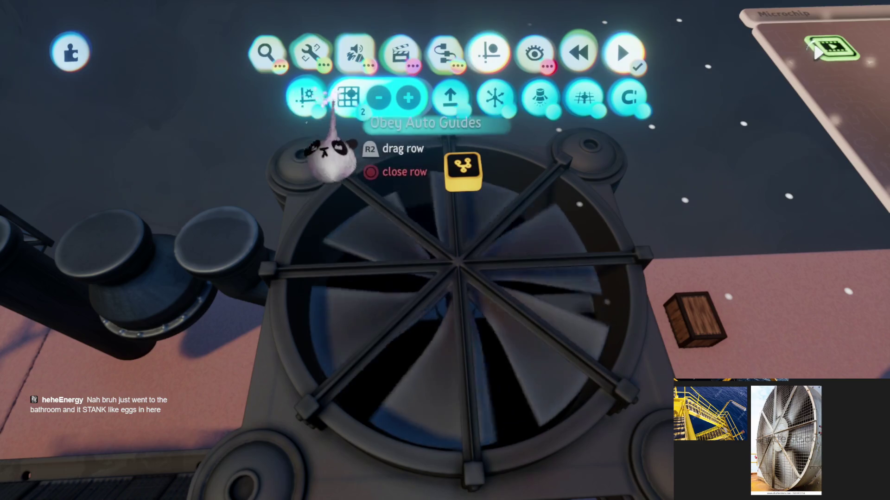